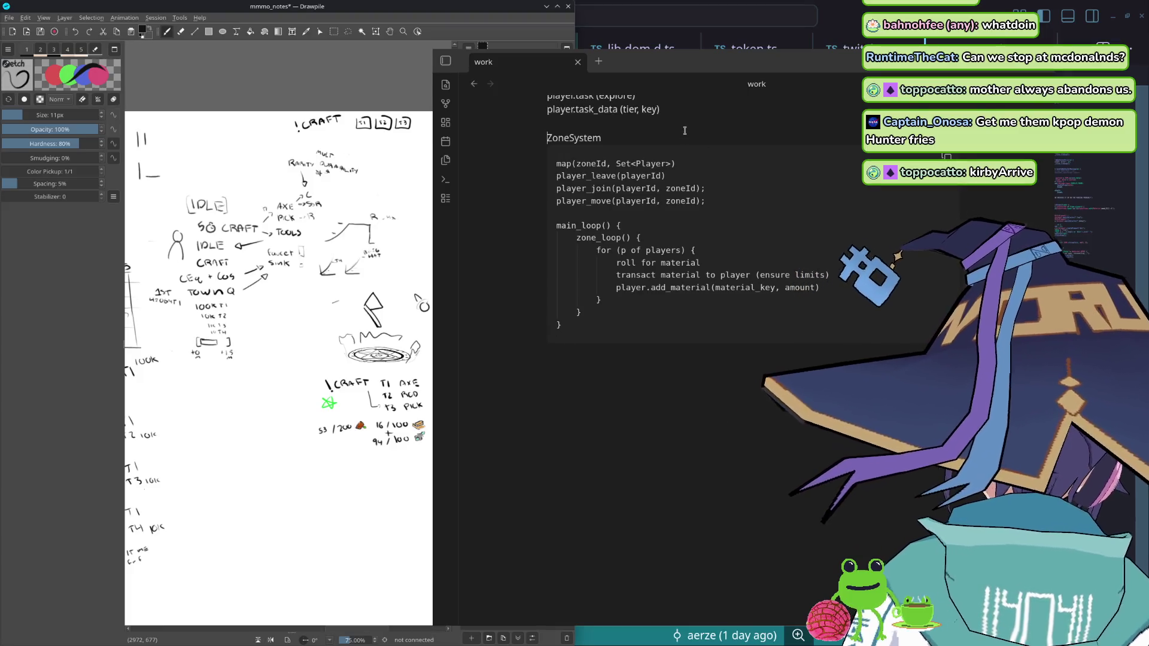
text(##3)
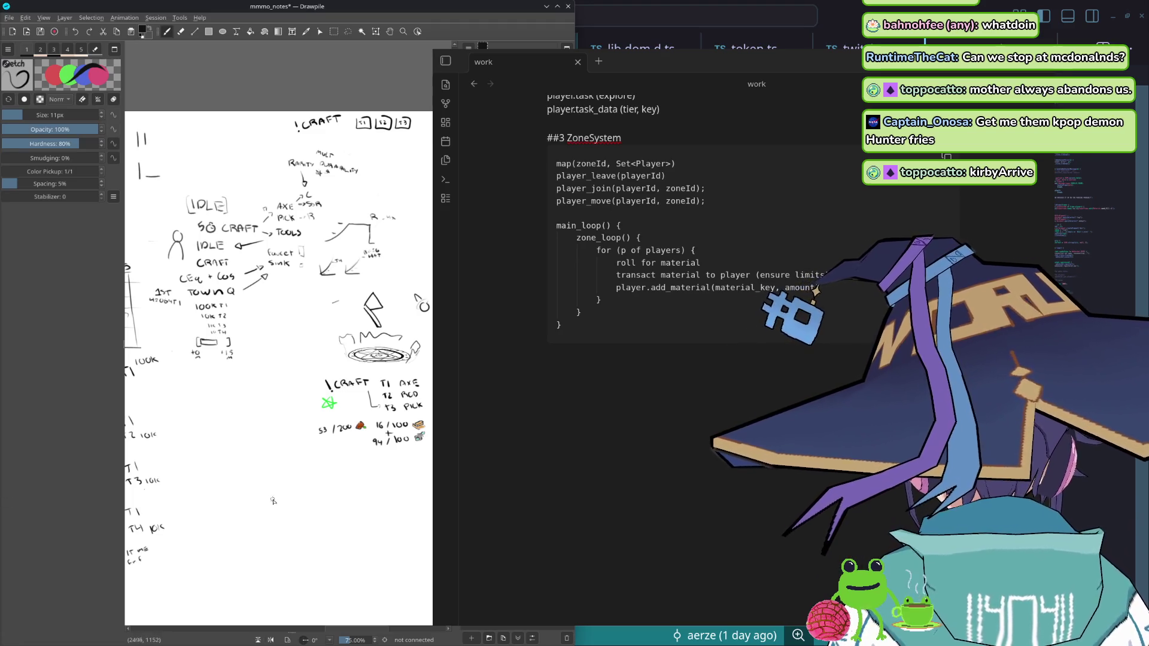
scroll(761, 406, up, 2)
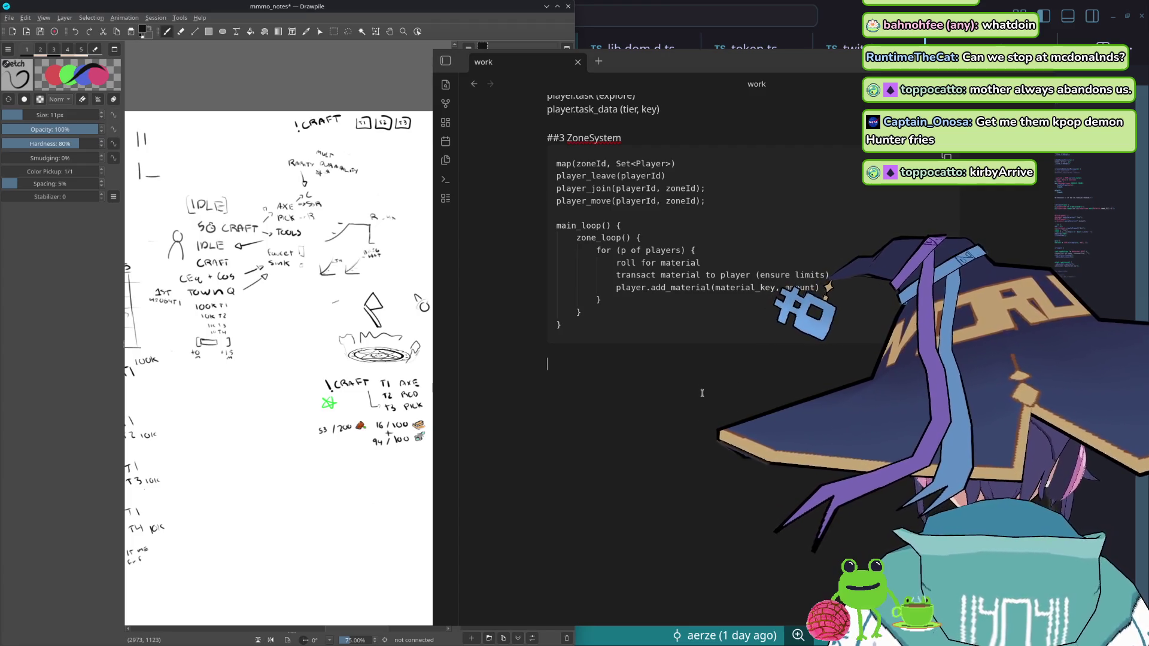
scroll(761, 406, down, 2)
scroll(697, 440, up, 5)
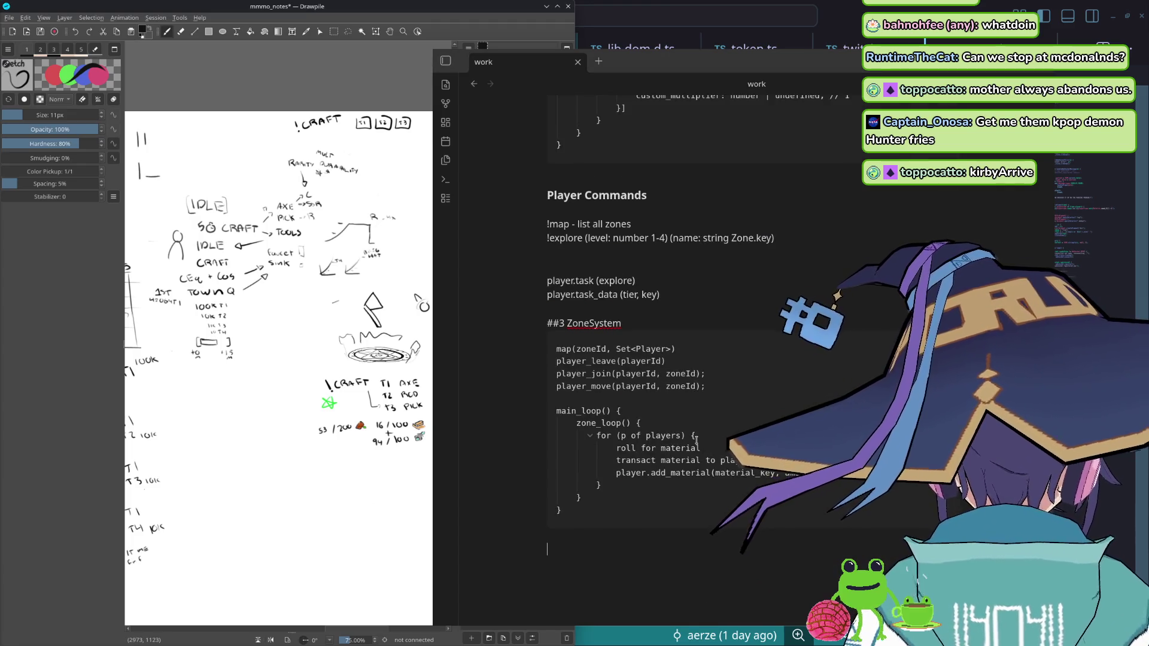
scroll(703, 426, up, 1)
scroll(703, 427, down, 5)
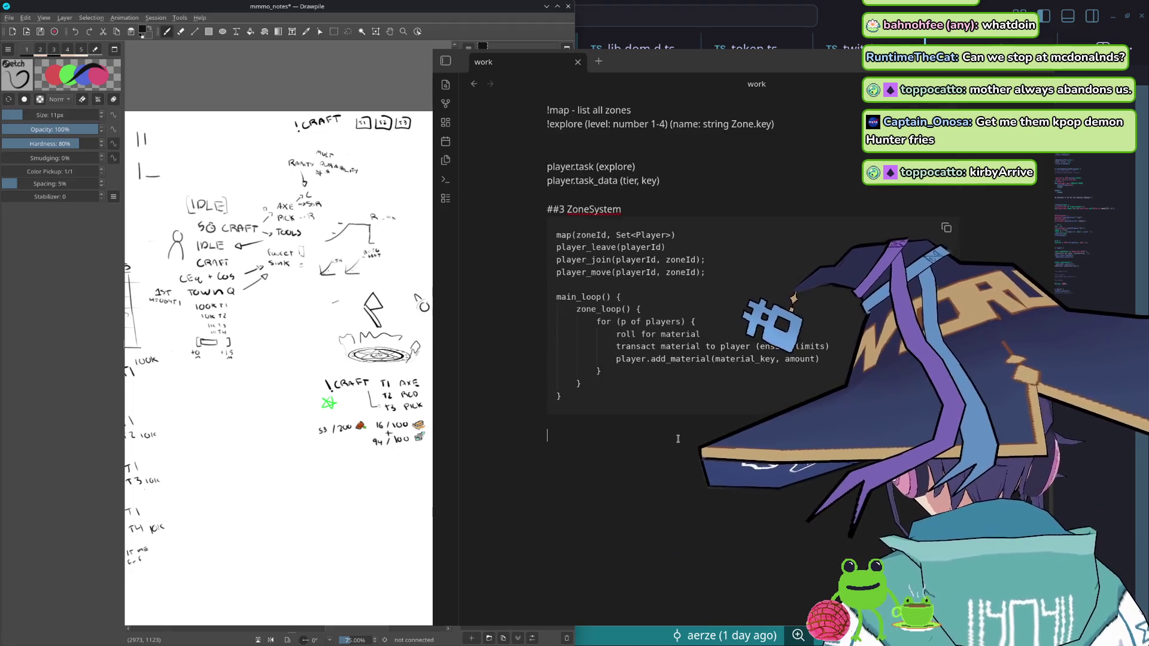
scroll(682, 422, down, 1)
scroll(647, 420, up, 5)
scroll(646, 419, down, 1)
scroll(628, 395, down, 3)
scroll(592, 359, up, 3)
scroll(566, 311, up, 1)
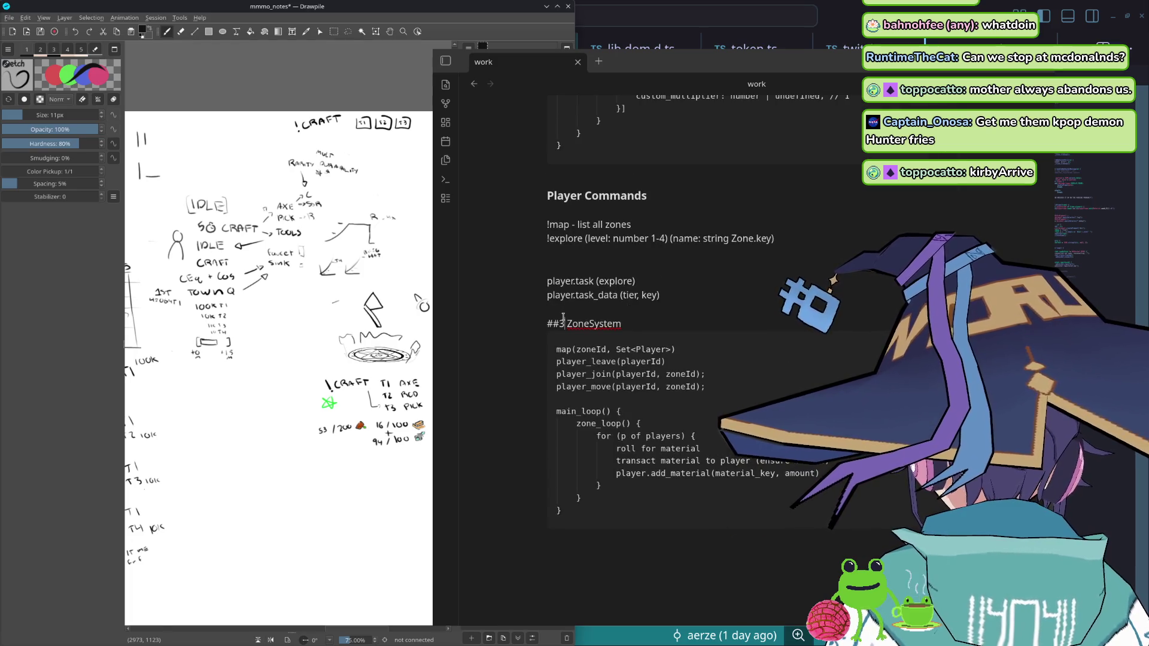
- Collapse and re-expand Player Commands, then remove the stray digit from the ZoneSystem heading
click(541, 196)
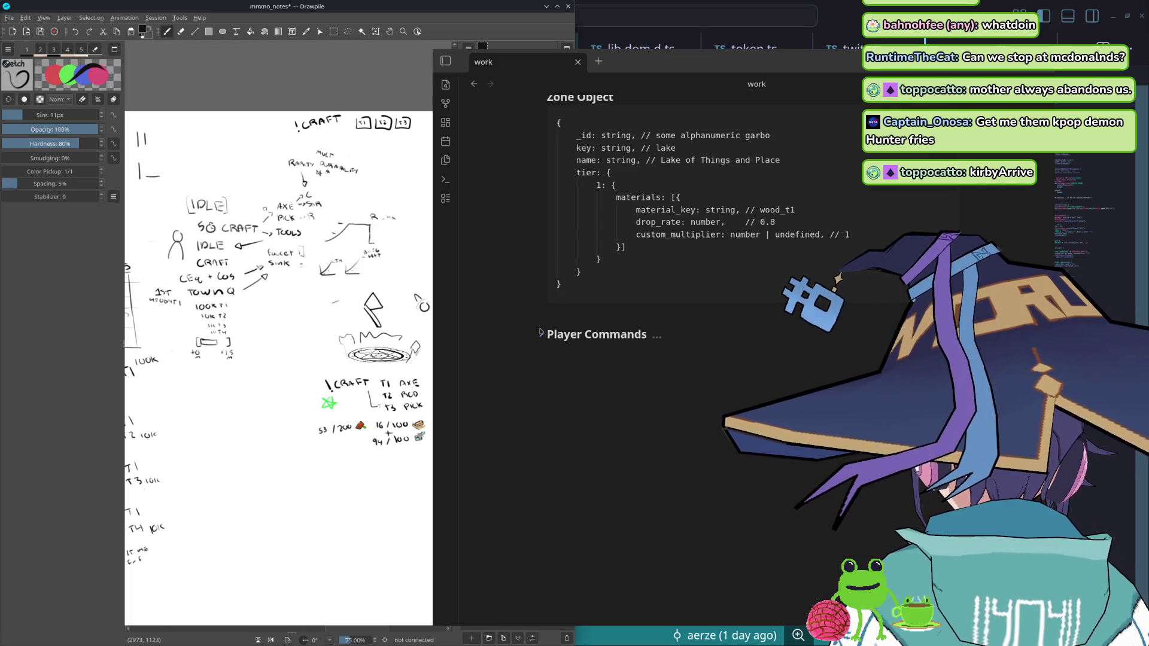
scroll(540, 331, down, 3)
scroll(579, 179, up, 5)
click(587, 253)
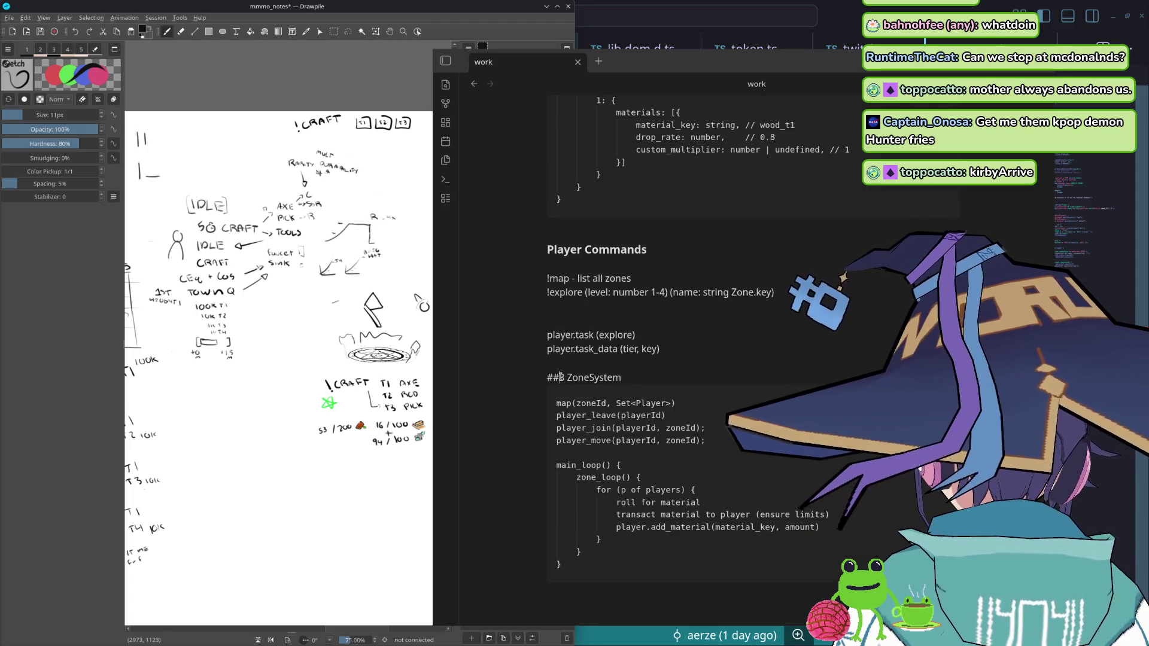
text(3)
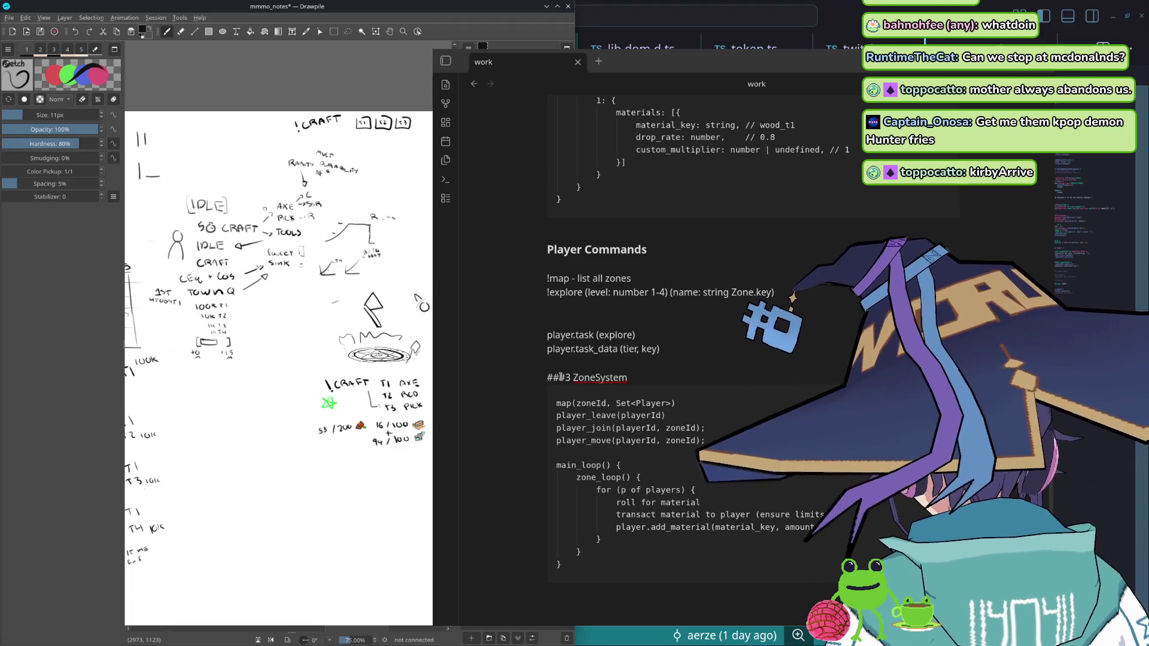
key(BackSpace)
text(#)
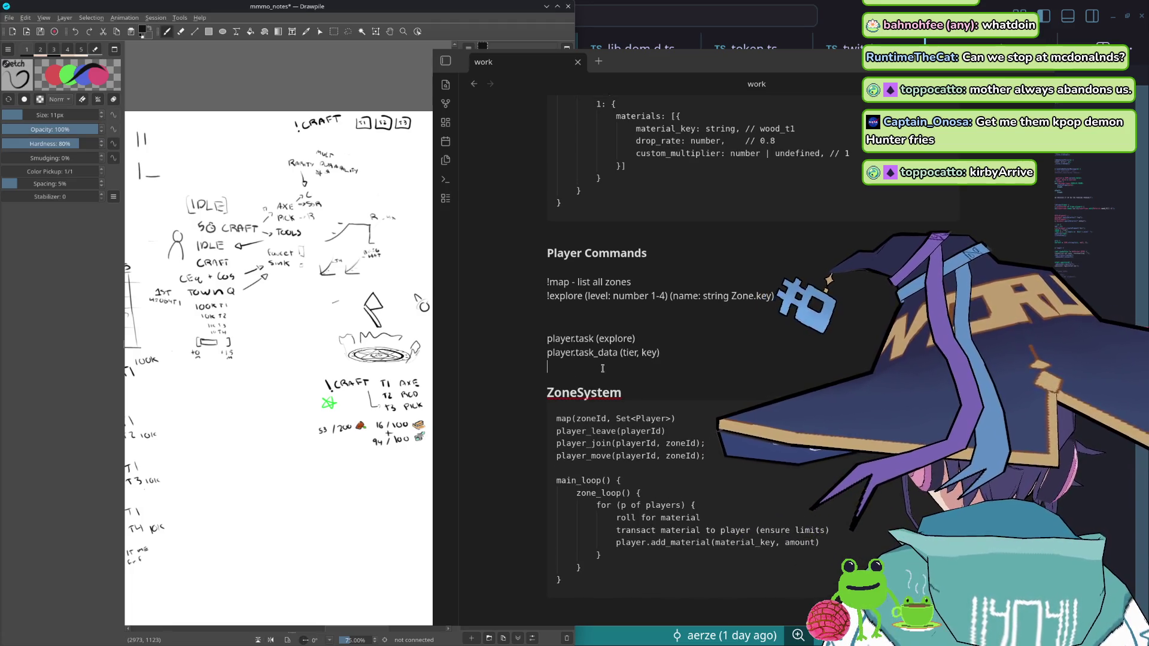
scroll(564, 245, up, 5)
- Make Zone Object and Player Commands third-level '### ' headings and move below the ZoneSystem code
click(563, 289)
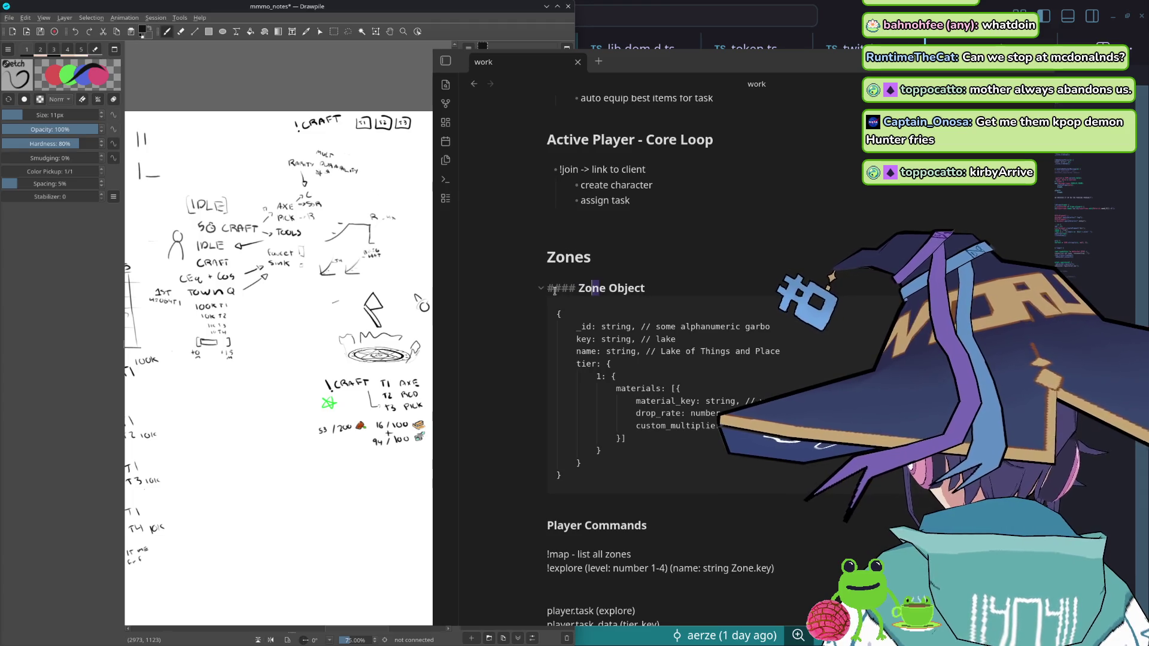
key(BackSpace)
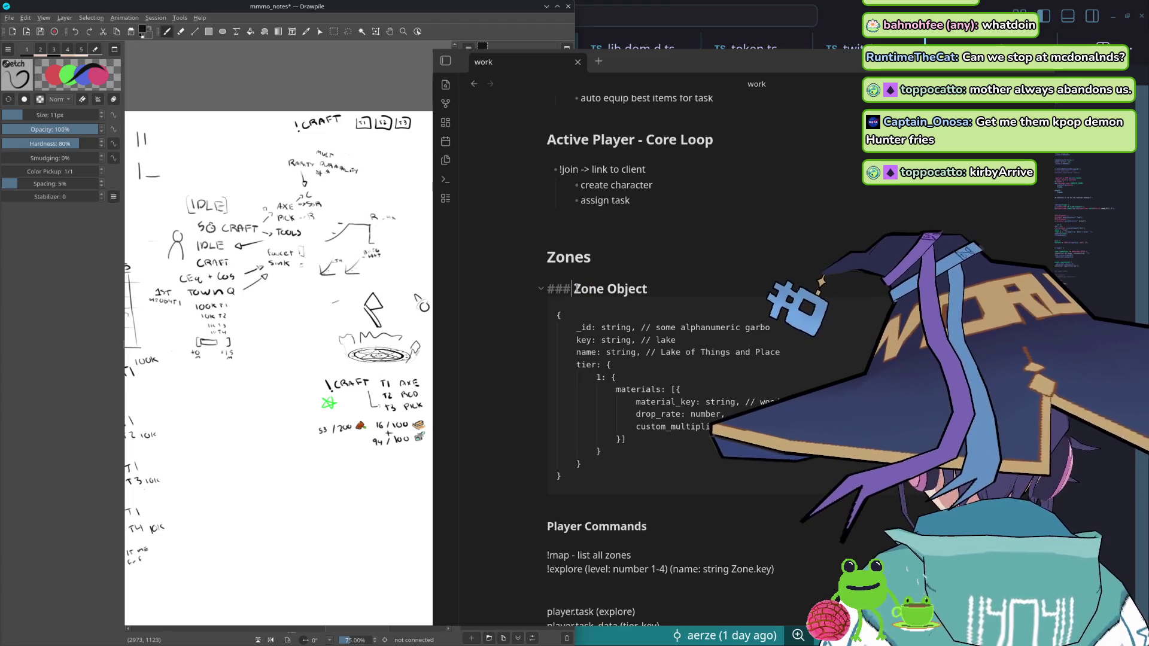
scroll(575, 288, down, 1)
scroll(576, 314, down, 2)
click(577, 364)
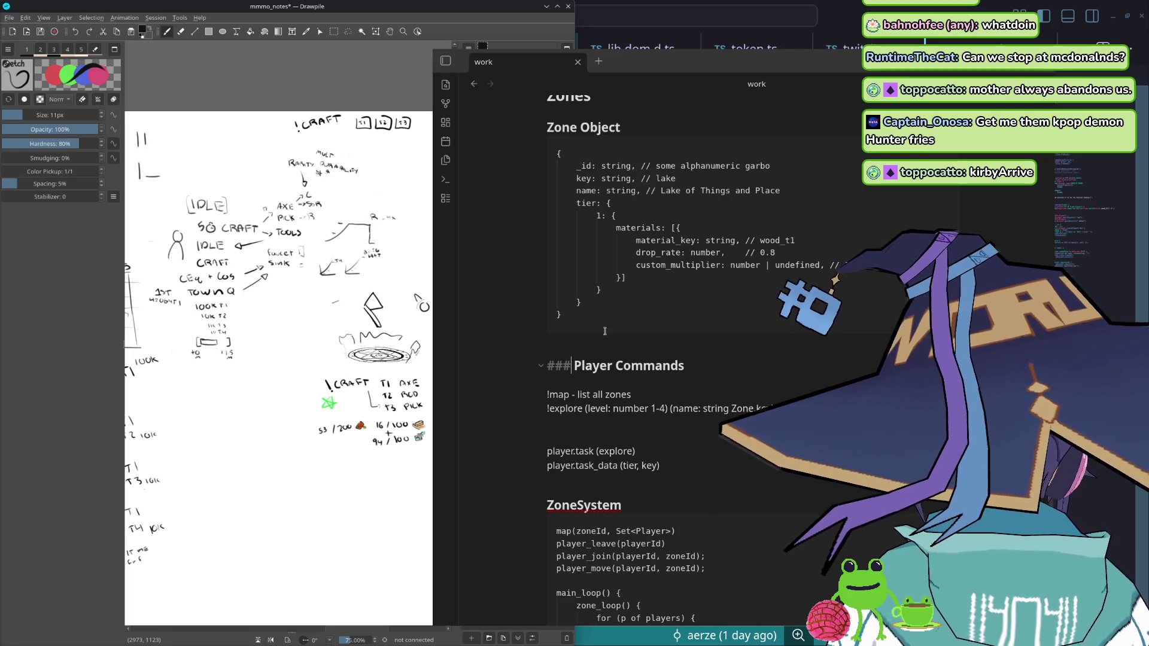
key(BackSpace)
key(Down)
scroll(687, 376, down, 2)
scroll(687, 375, down, 2)
click(637, 484)
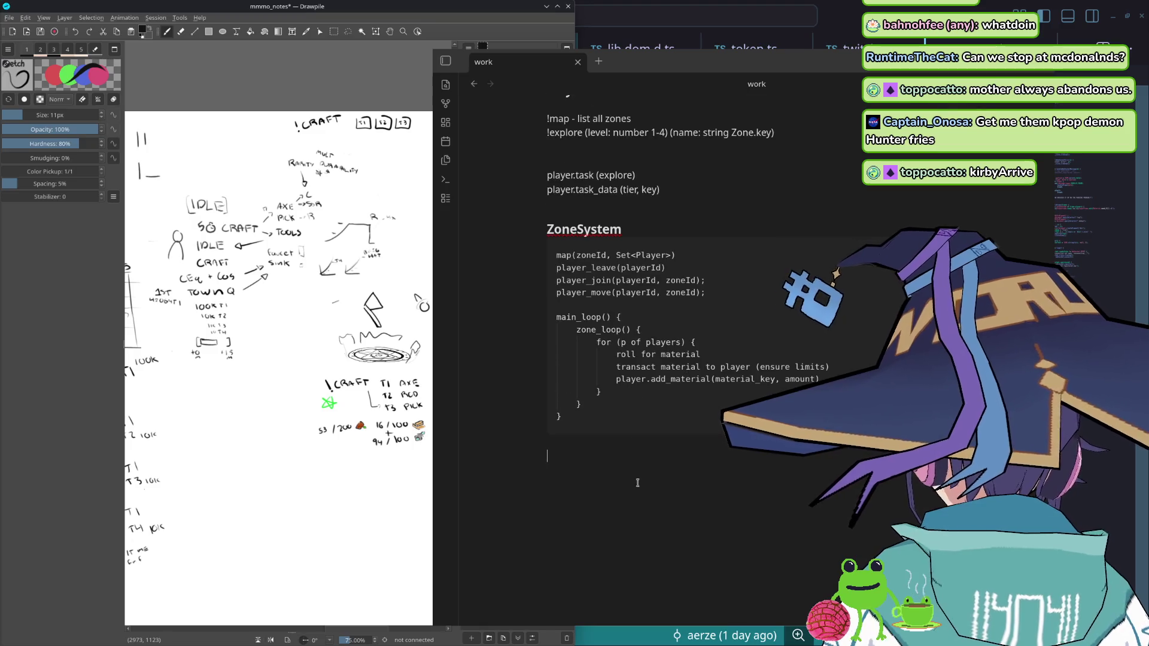
text(# Craft)
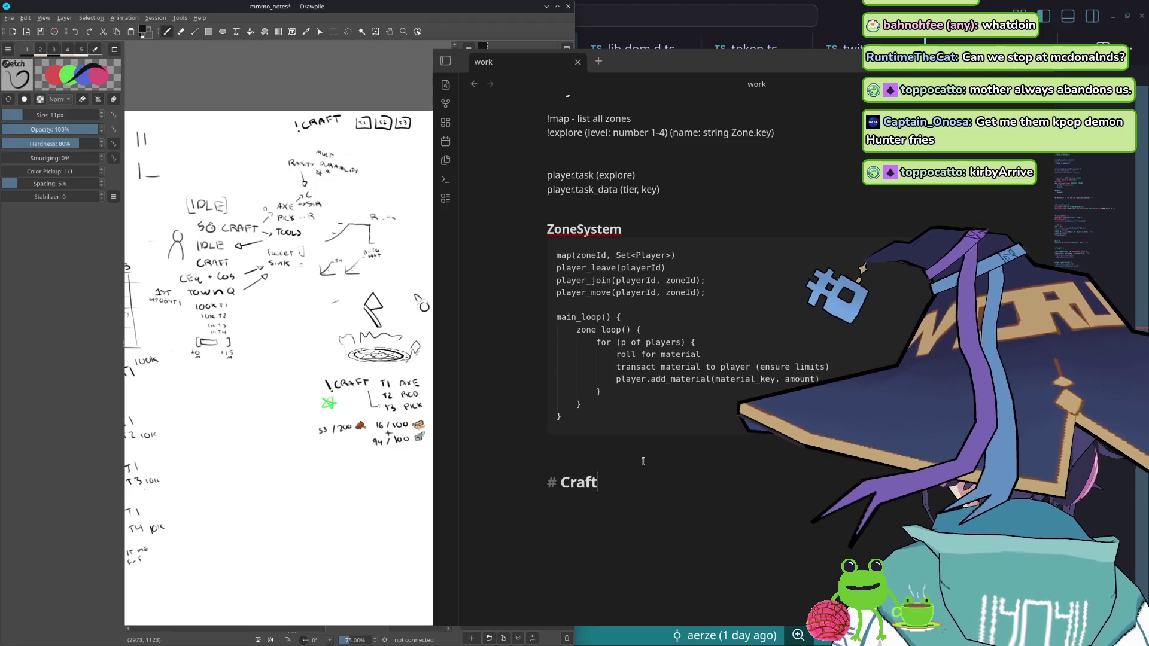
scroll(642, 489, up, 5)
scroll(647, 503, down, 4)
scroll(650, 514, down, 1)
scroll(649, 515, down, 3)
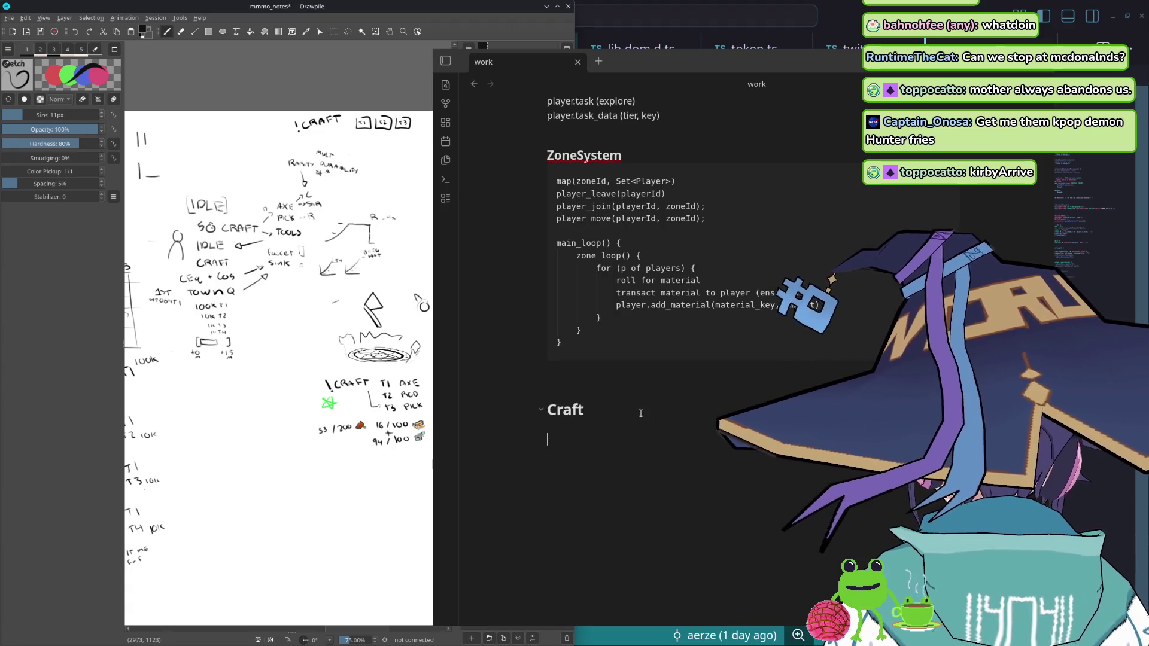
text(##)
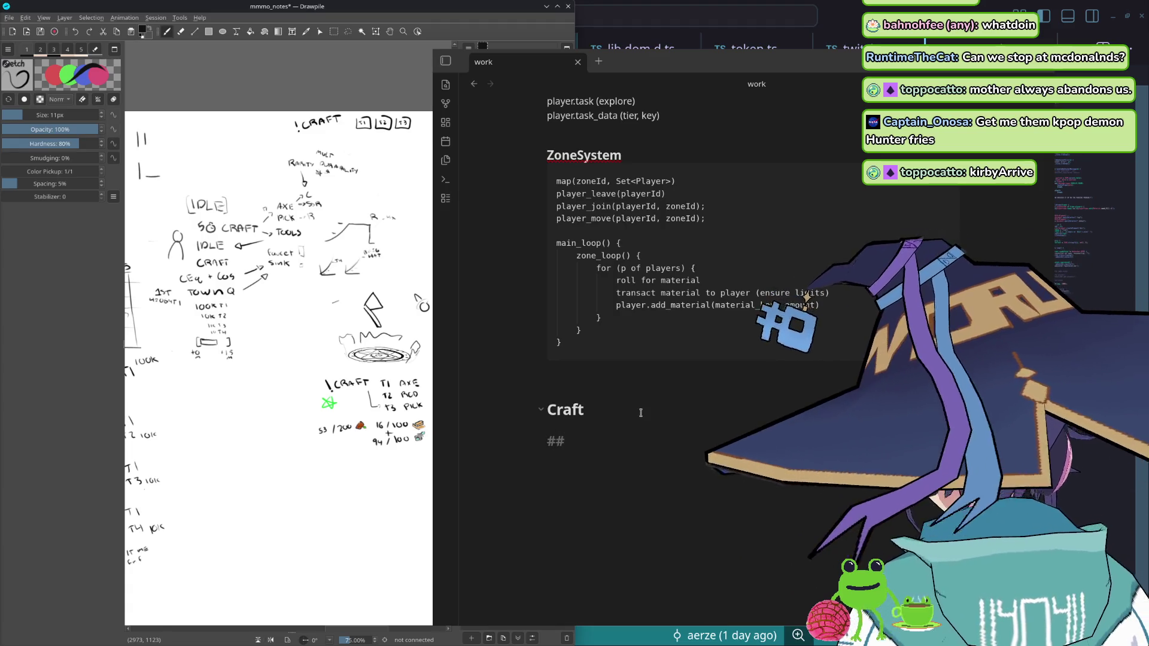
text(# Z)
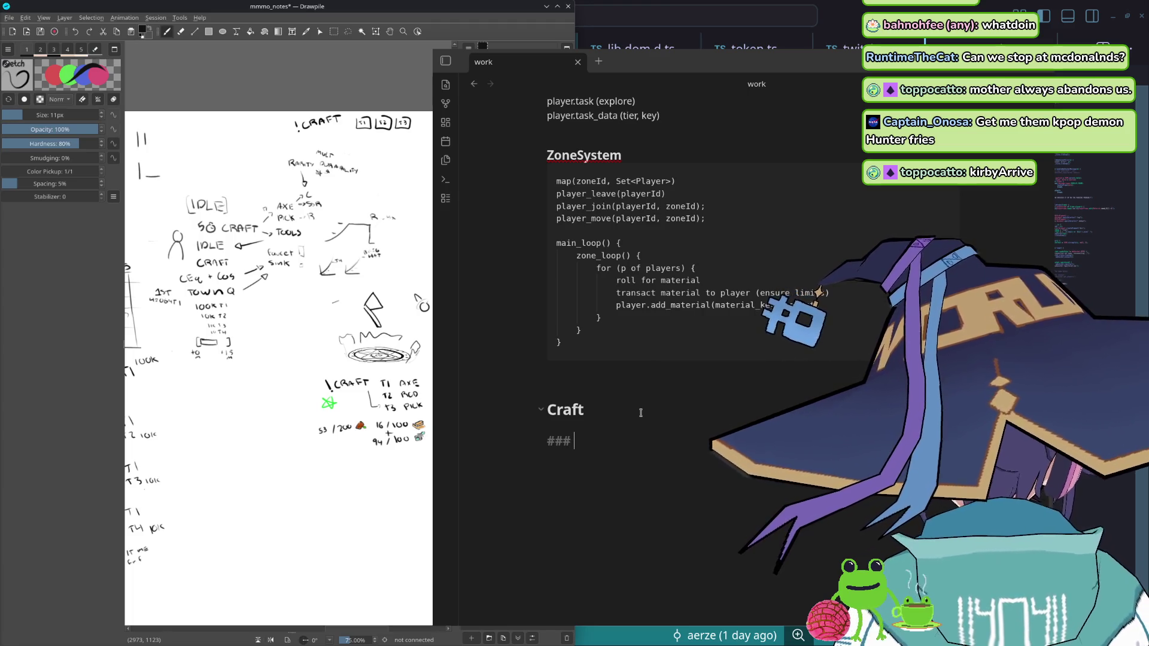
scroll(632, 423, down, 2)
scroll(622, 438, up, 2)
scroll(623, 438, down, 2)
scroll(657, 446, up, 1)
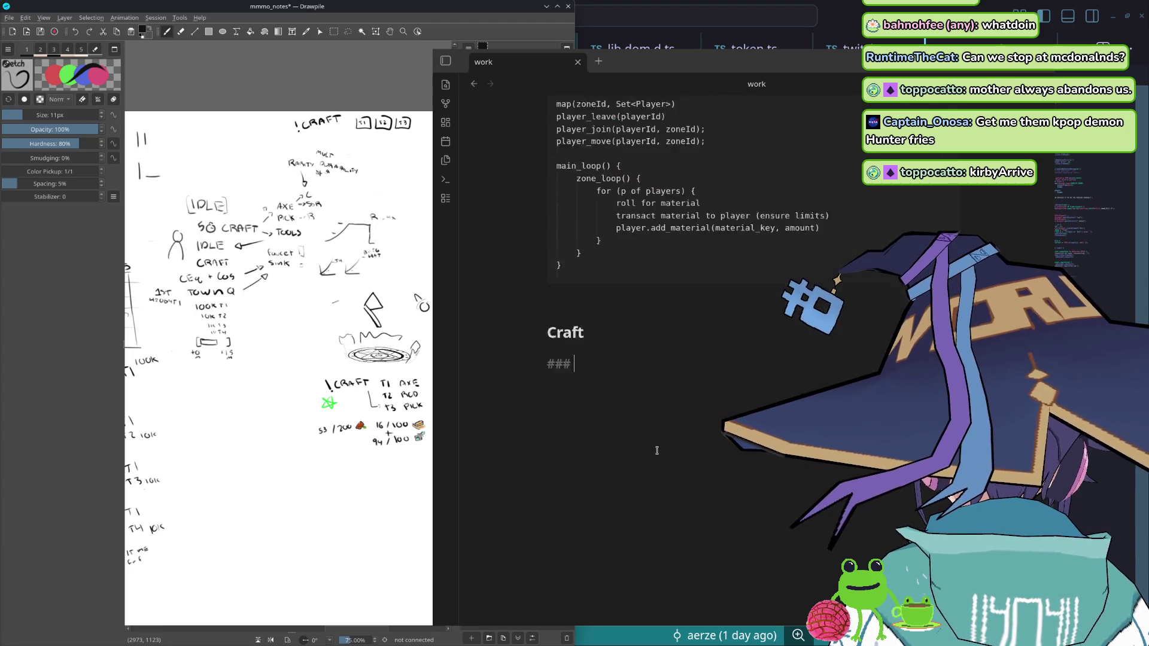
scroll(657, 447, up, 2)
scroll(658, 448, down, 2)
scroll(658, 449, up, 3)
scroll(659, 449, up, 4)
scroll(660, 448, down, 7)
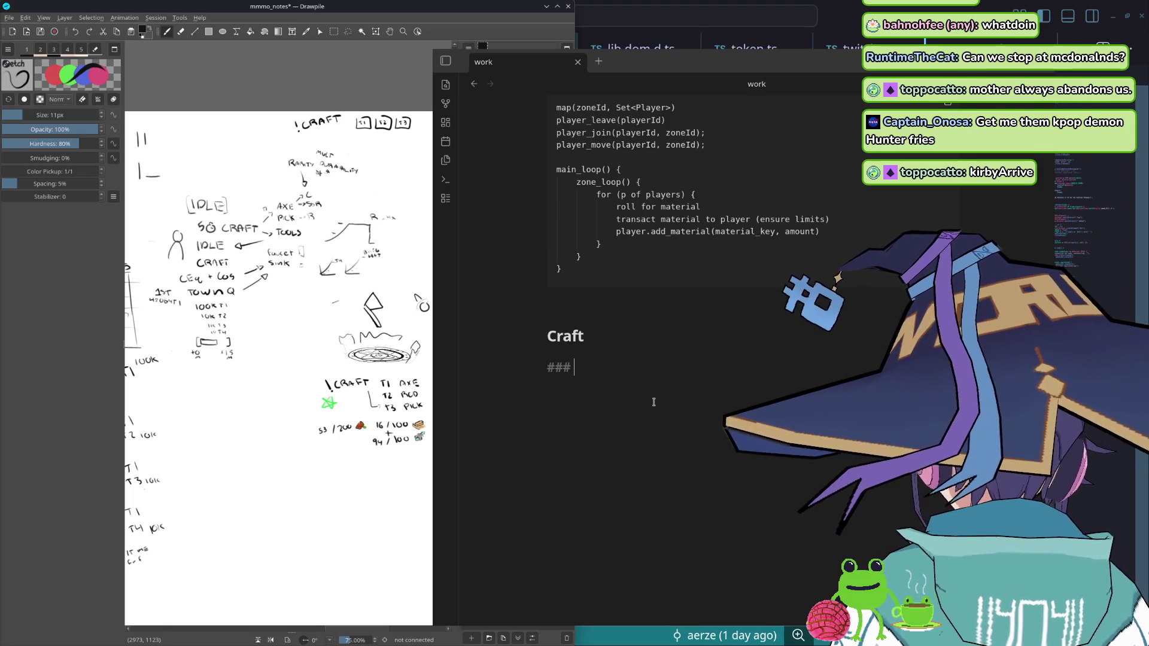
scroll(654, 403, up, 5)
scroll(656, 406, up, 1)
scroll(658, 411, up, 5)
scroll(660, 415, down, 1)
scroll(660, 418, down, 5)
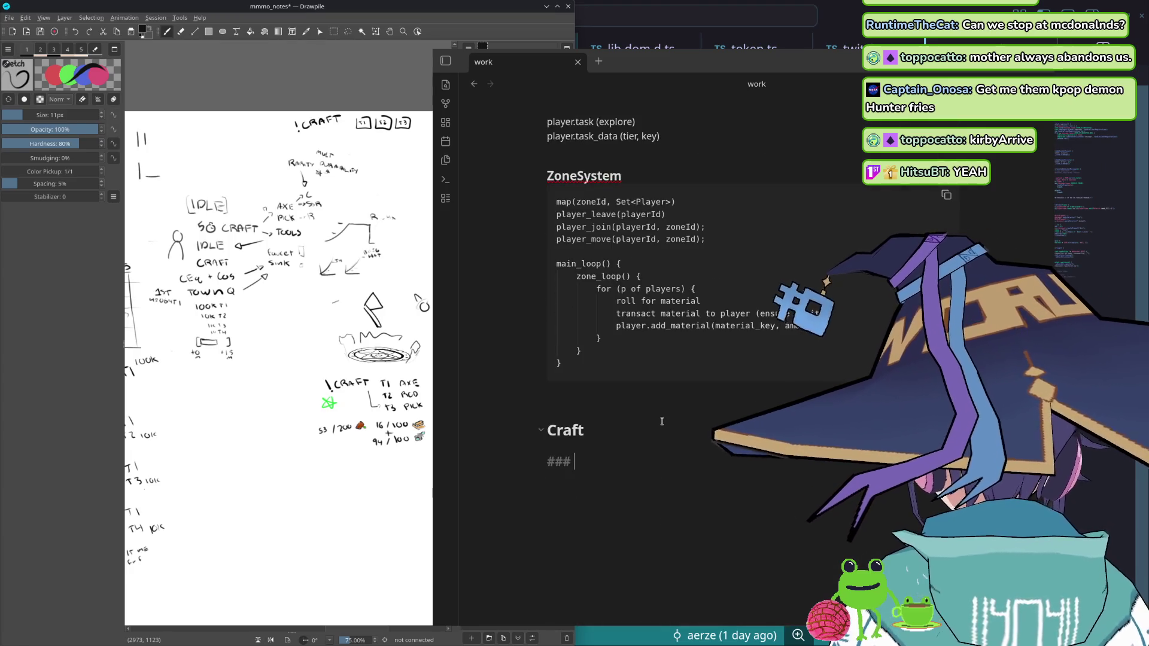
text(F)
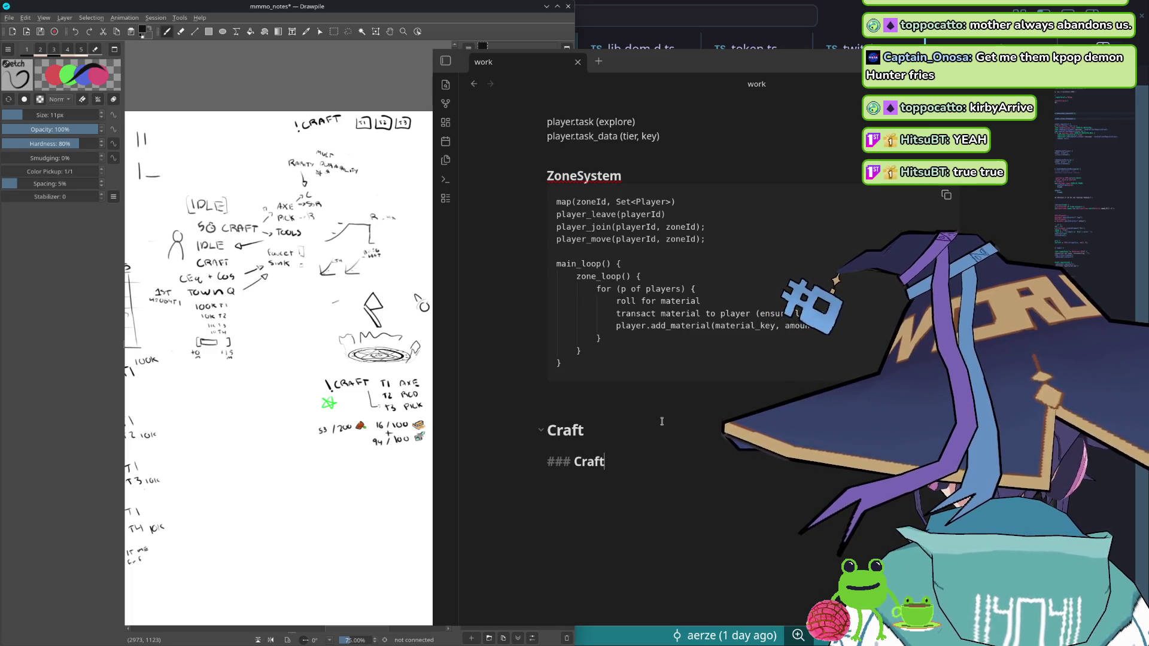
text(Objects)
- Finish the '### Craft Objects' heading and leave a blank line inside its ``` code block
key(Return)
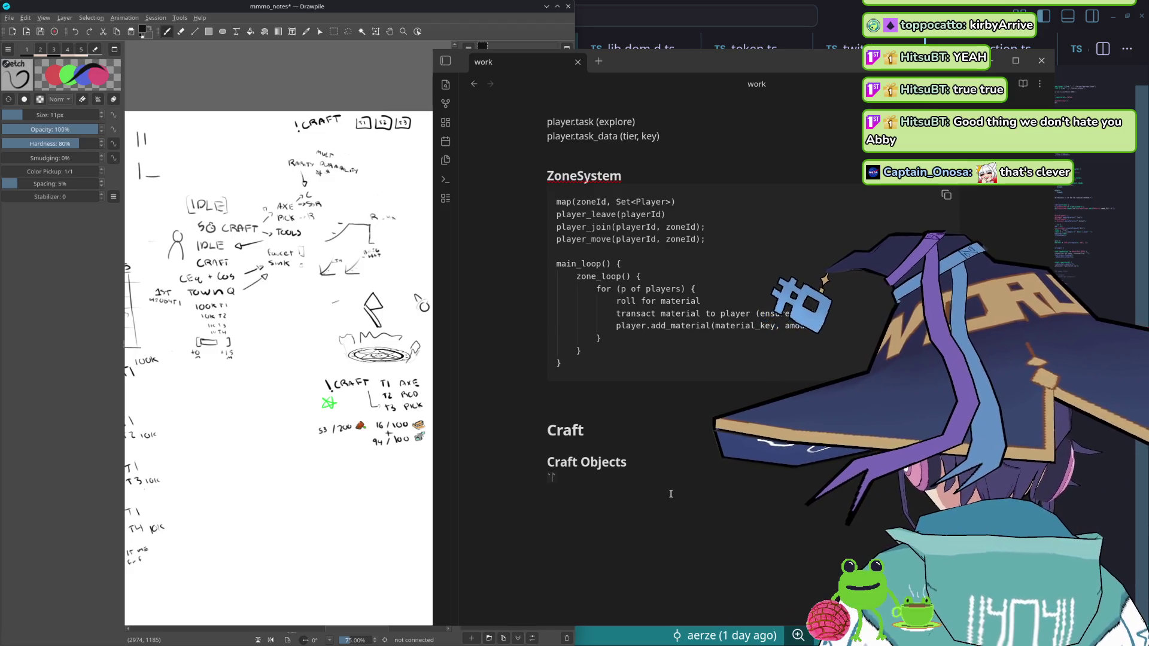
key(Return)
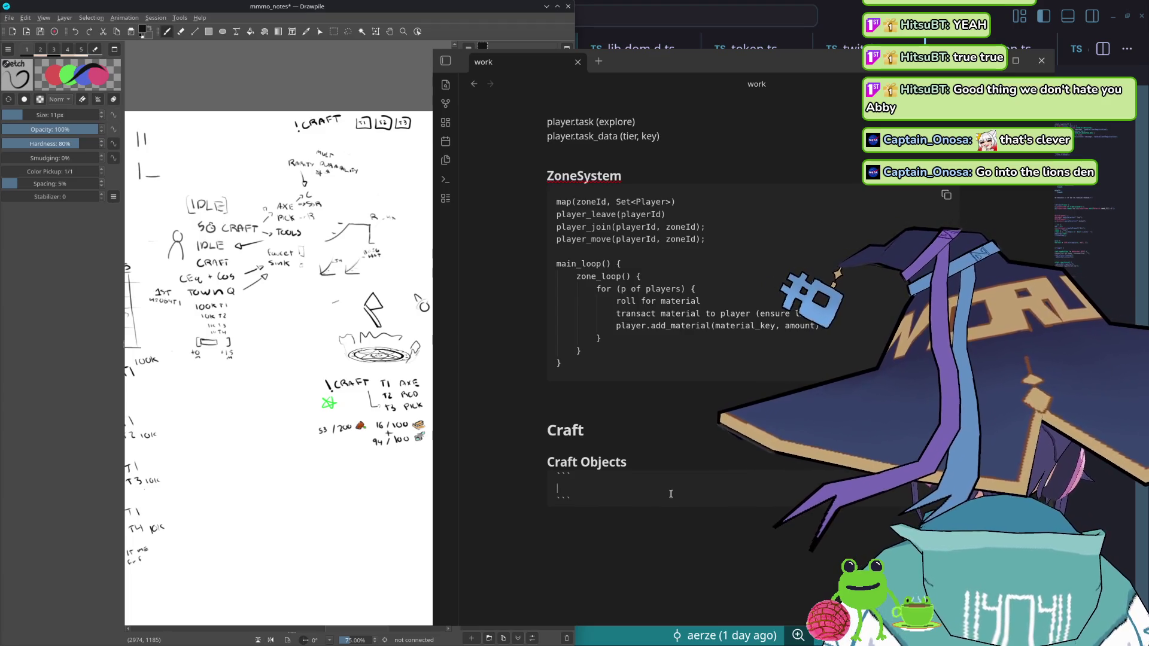
scroll(671, 493, up, 5)
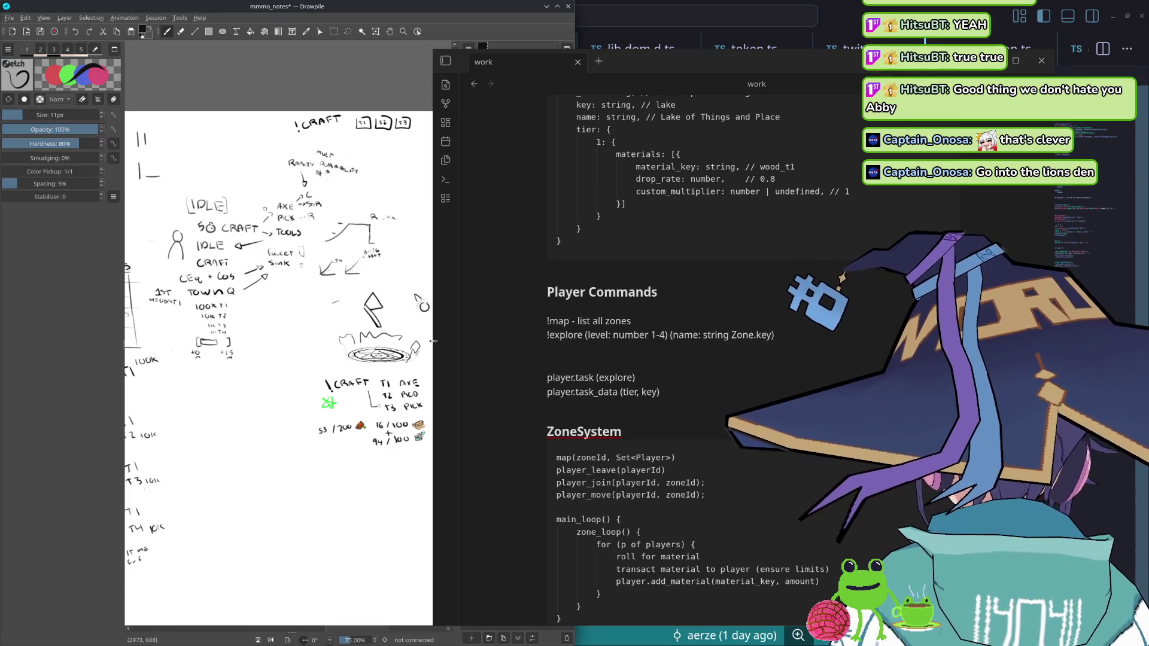
scroll(291, 340, down, 1)
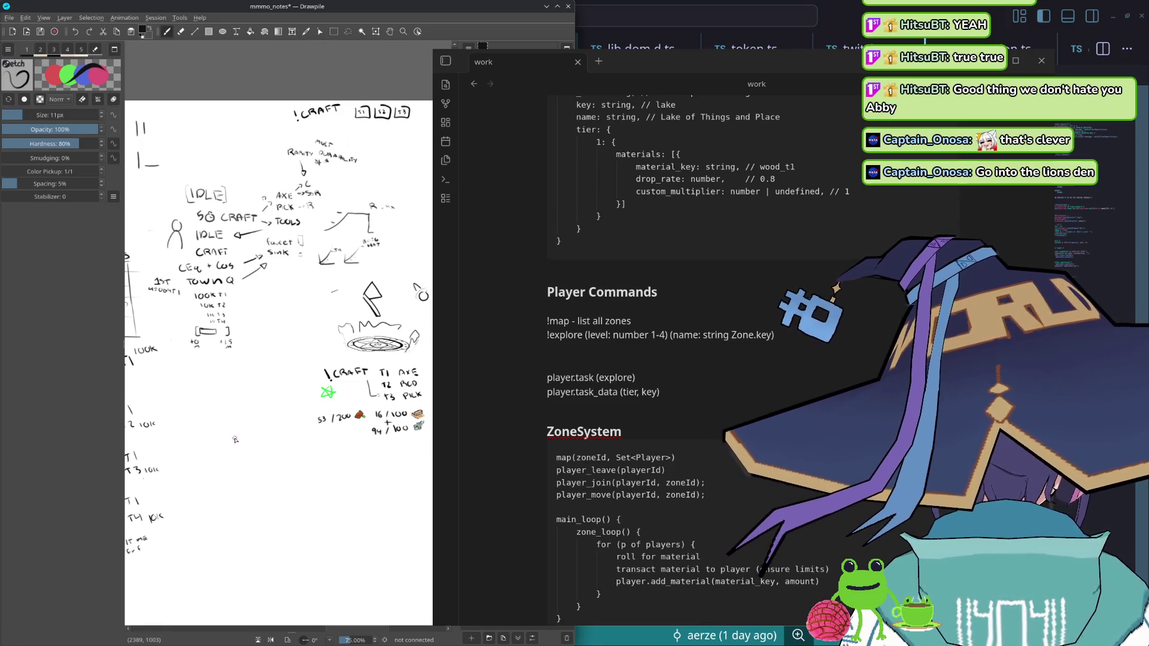
scroll(205, 444, down, 3)
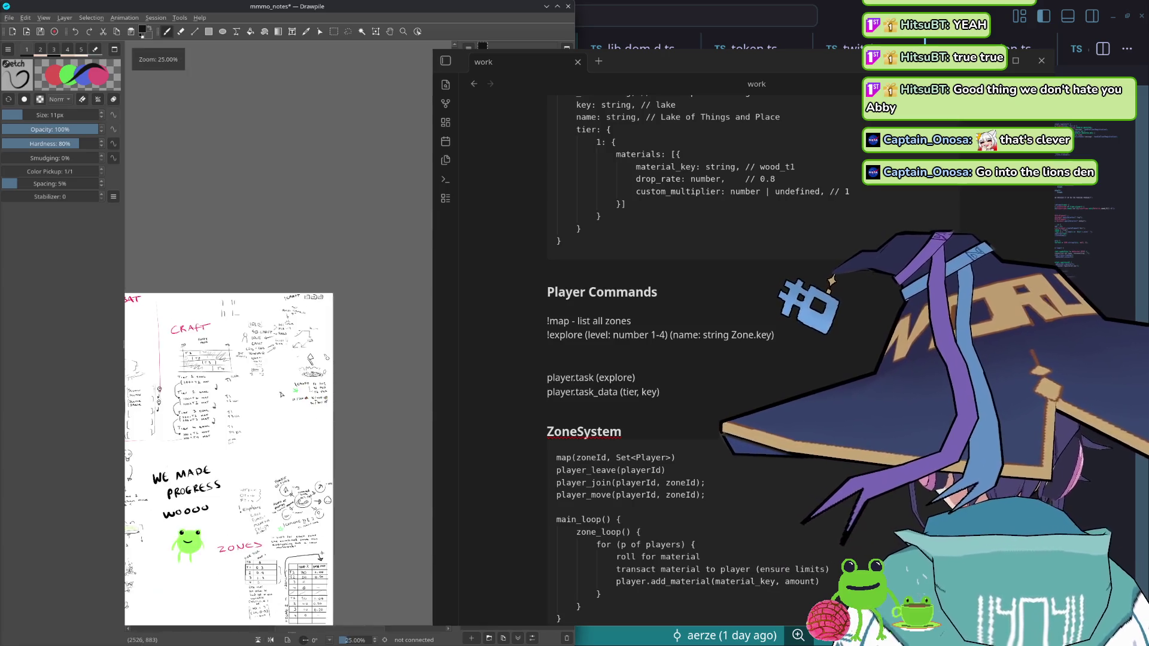
scroll(283, 396, up, 2)
scroll(299, 474, up, 1)
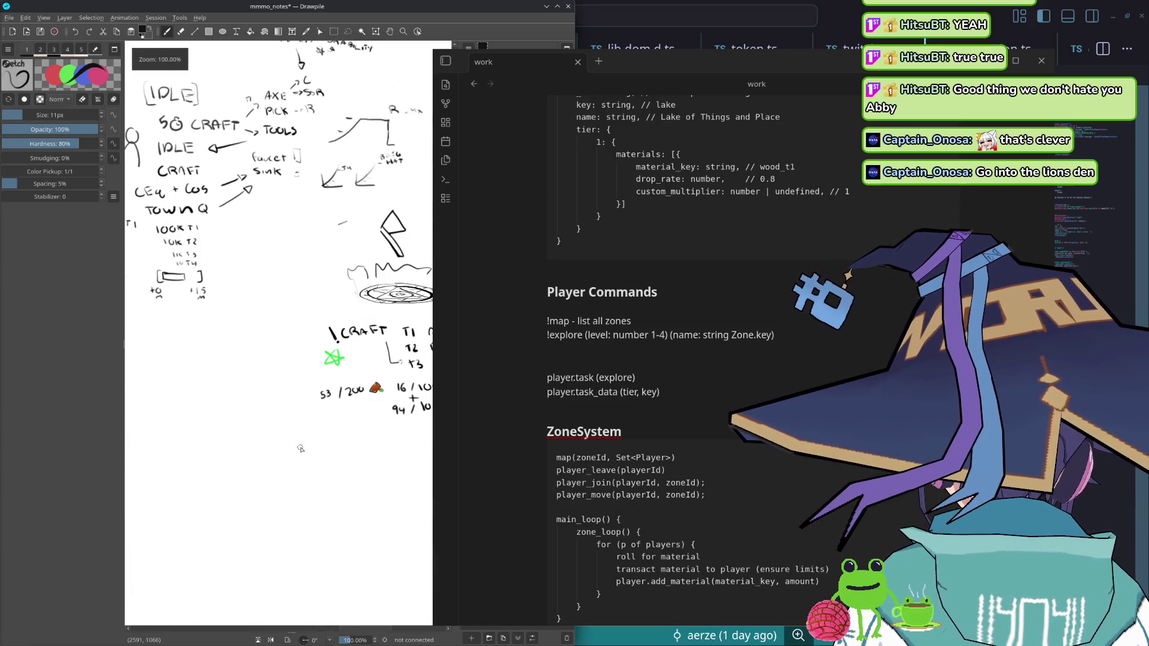
scroll(301, 448, down, 1)
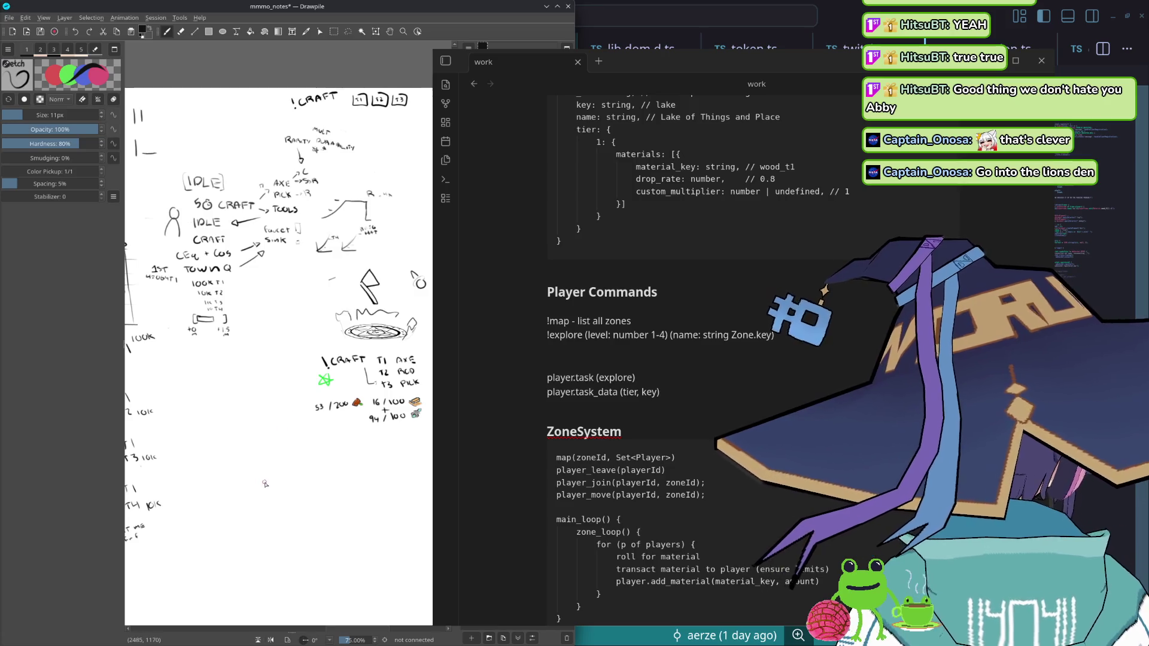
scroll(289, 414, up, 2)
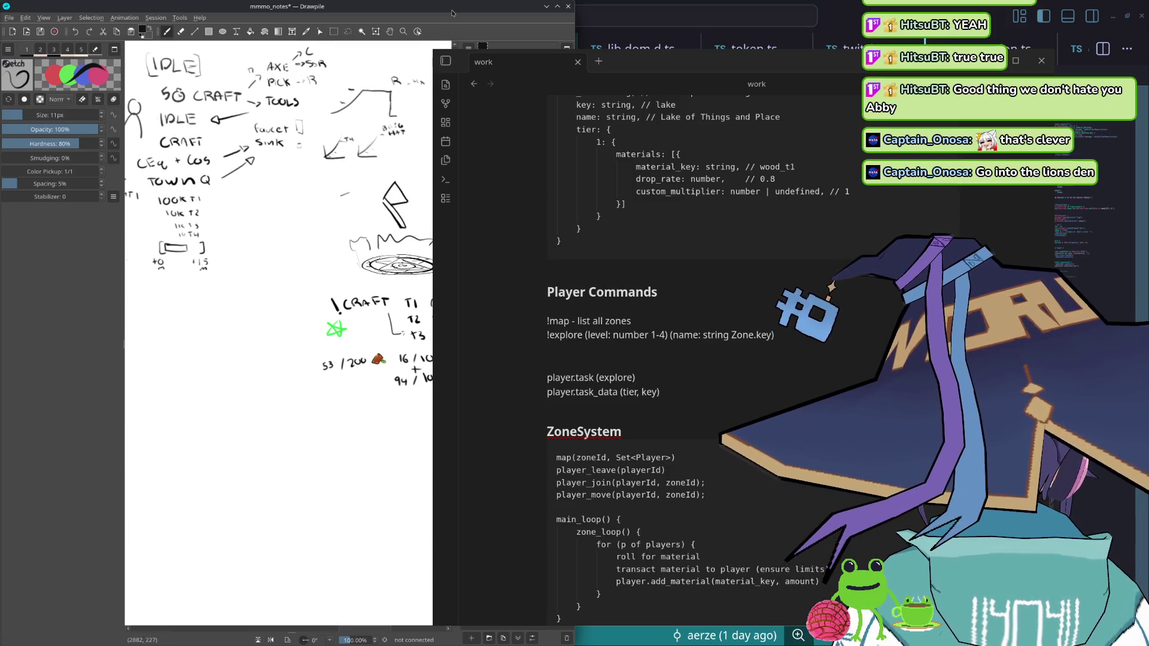
- Move the notes window aside, undo a stray stroke and draw the desk outline below the notes
drag(505, 89, 599, 84)
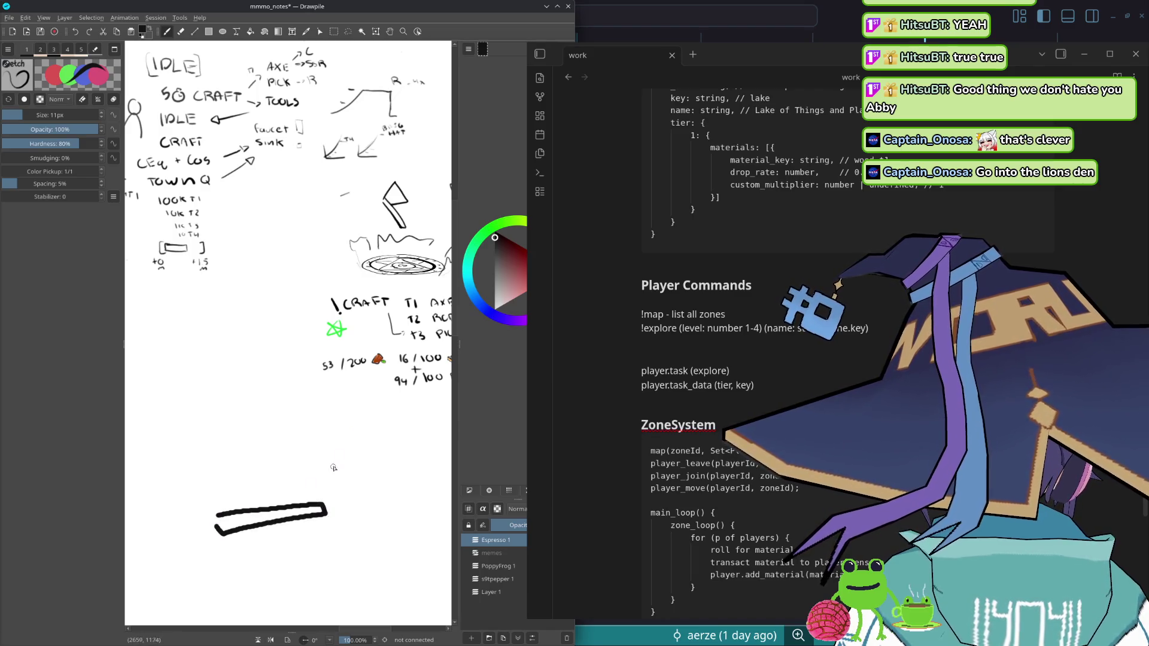
key(ctrl+z)
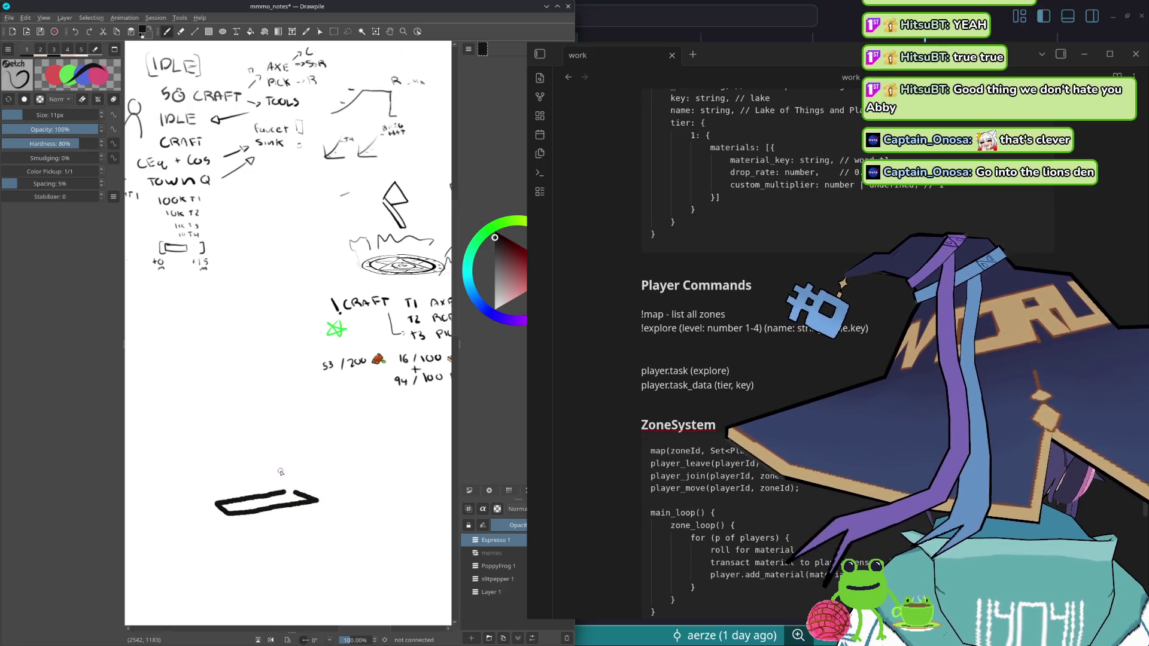
mouse_move(277, 424)
mouse_down()
mouse_move(215, 422)
mouse_move(216, 479)
mouse_up()
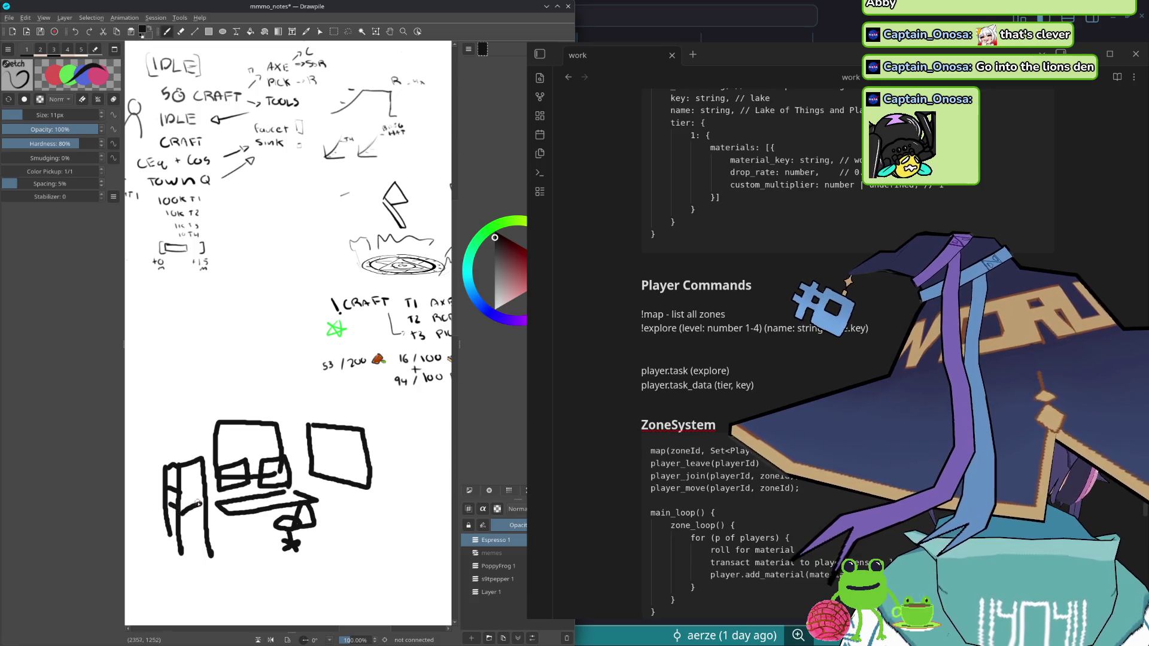
- Draw a folded-corner shape inside the screen and the first vertical line of the right-hand shelf
drag(261, 534, 249, 501)
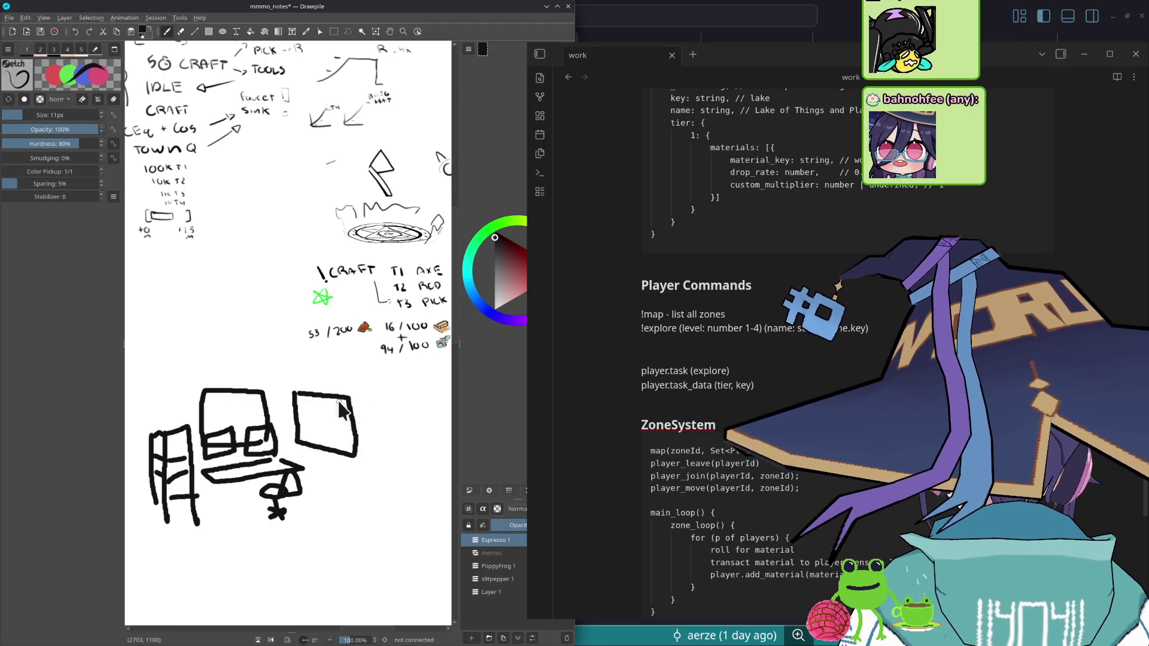
mouse_move(331, 402)
mouse_down()
mouse_move(351, 401)
mouse_move(300, 404)
mouse_up()
drag(309, 493, 306, 389)
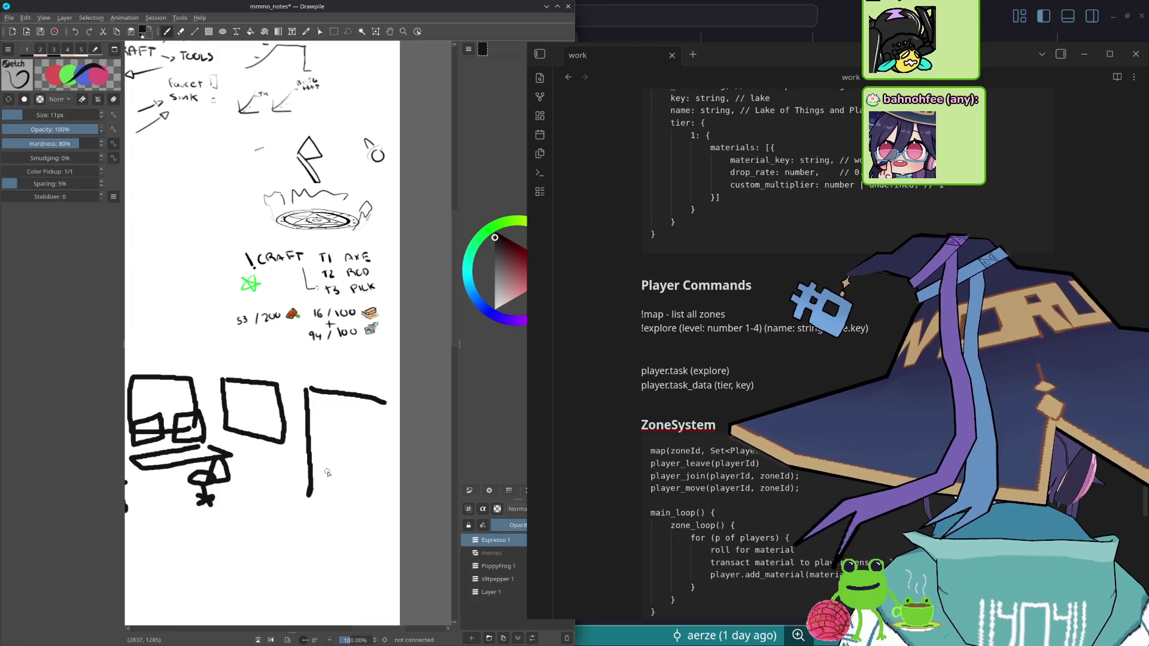
- Draw the right-hand shelving unit with top, dividers, bottom line and vertical posts
drag(310, 440, 396, 454)
mouse_move(322, 443)
mouse_down()
mouse_move(323, 472)
mouse_move(334, 470)
mouse_up()
drag(340, 460, 357, 476)
mouse_move(367, 454)
mouse_down()
mouse_move(381, 485)
mouse_move(331, 482)
mouse_up()
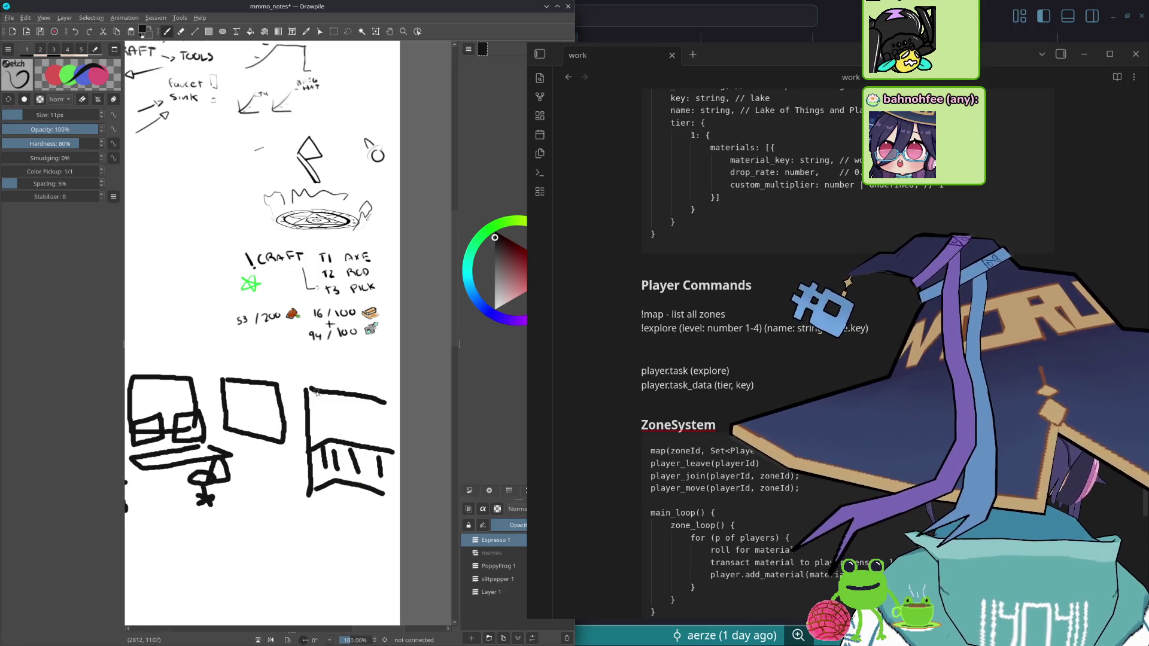
drag(330, 395, 332, 439)
drag(342, 397, 349, 477)
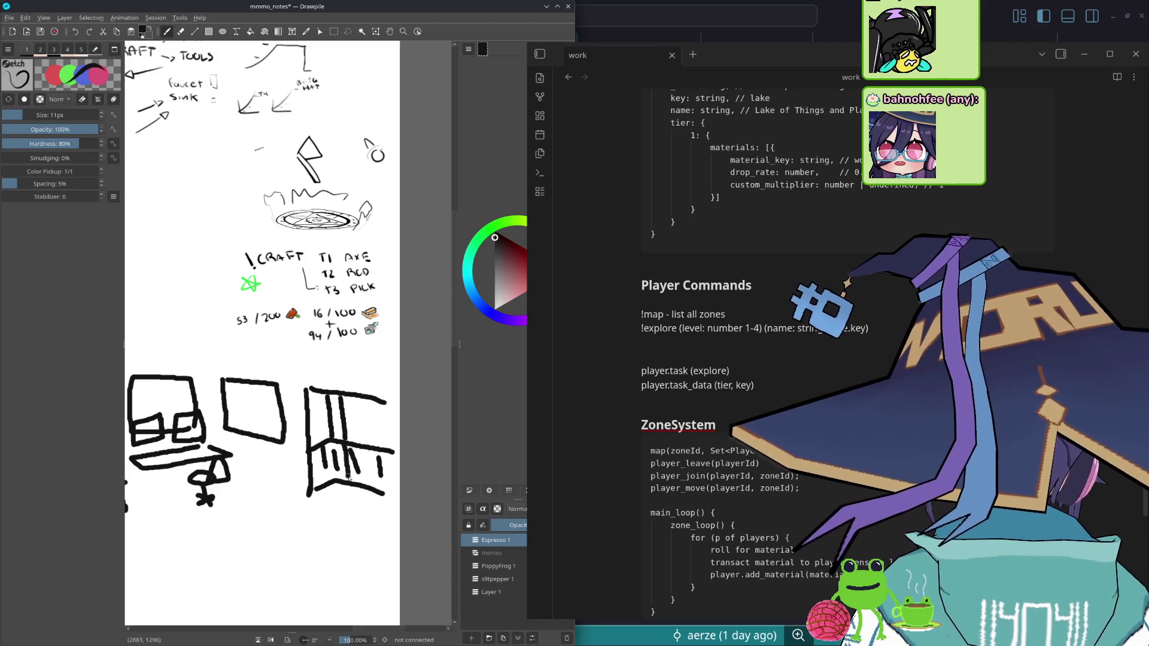
drag(331, 439, 333, 480)
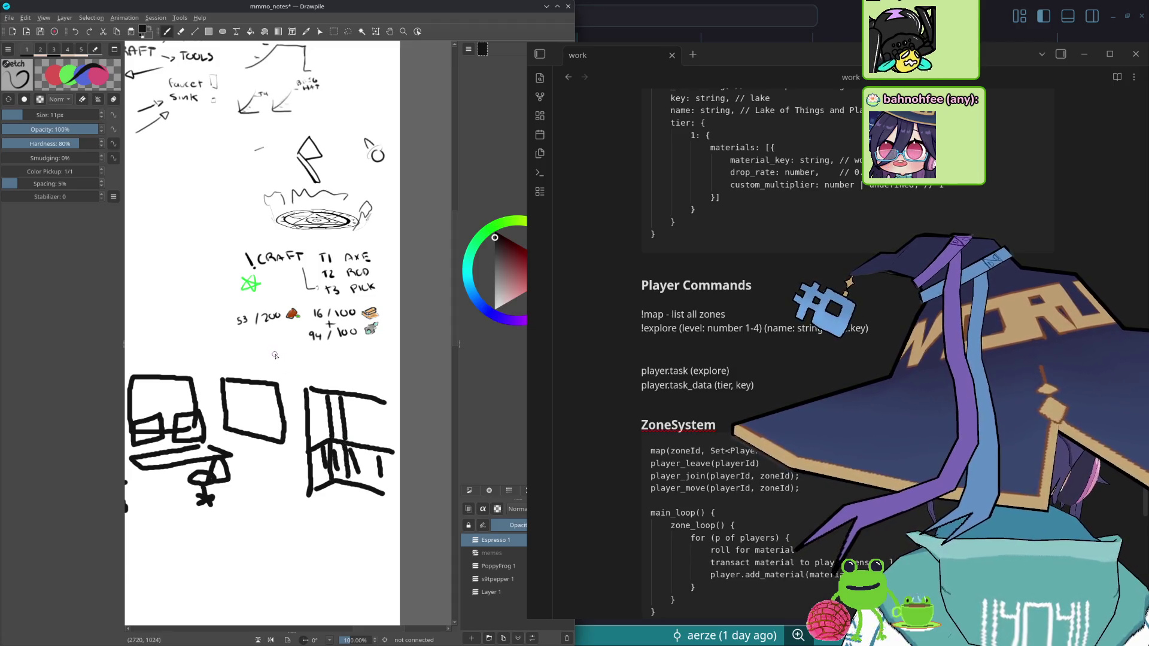
- Try small strokes and a circle near the screen, then undo them again
drag(280, 364, 289, 375)
key(ctrl+z)
key(ctrl+z)
drag(256, 401, 284, 416)
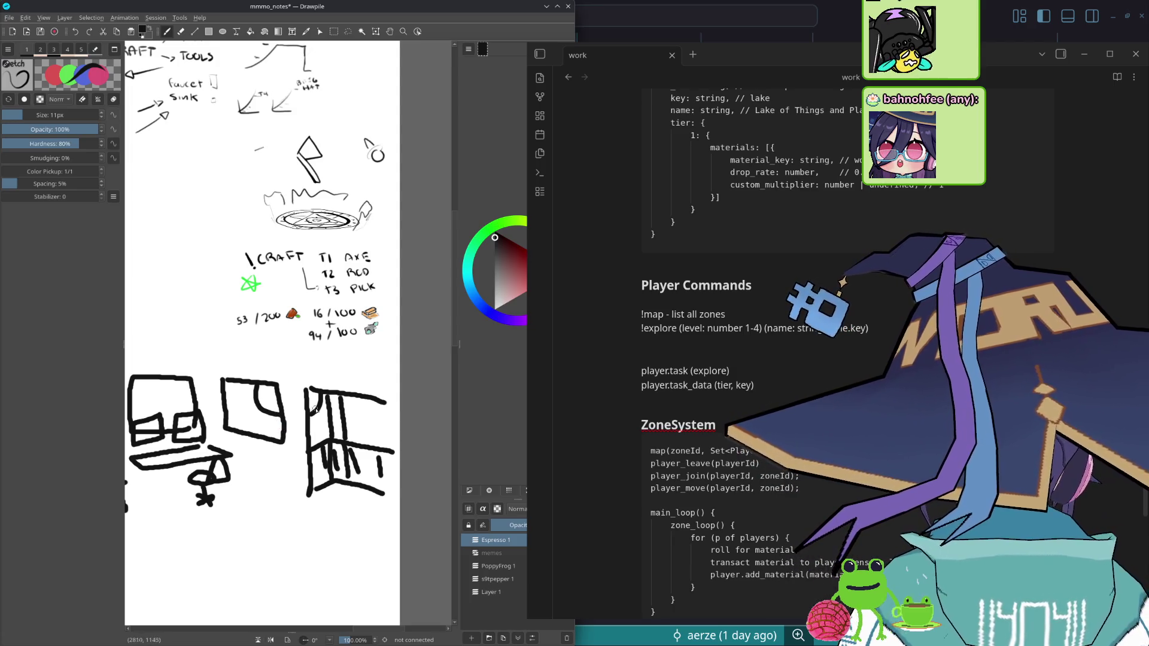
mouse_move(292, 359)
mouse_down()
mouse_move(286, 418)
mouse_move(289, 359)
mouse_up()
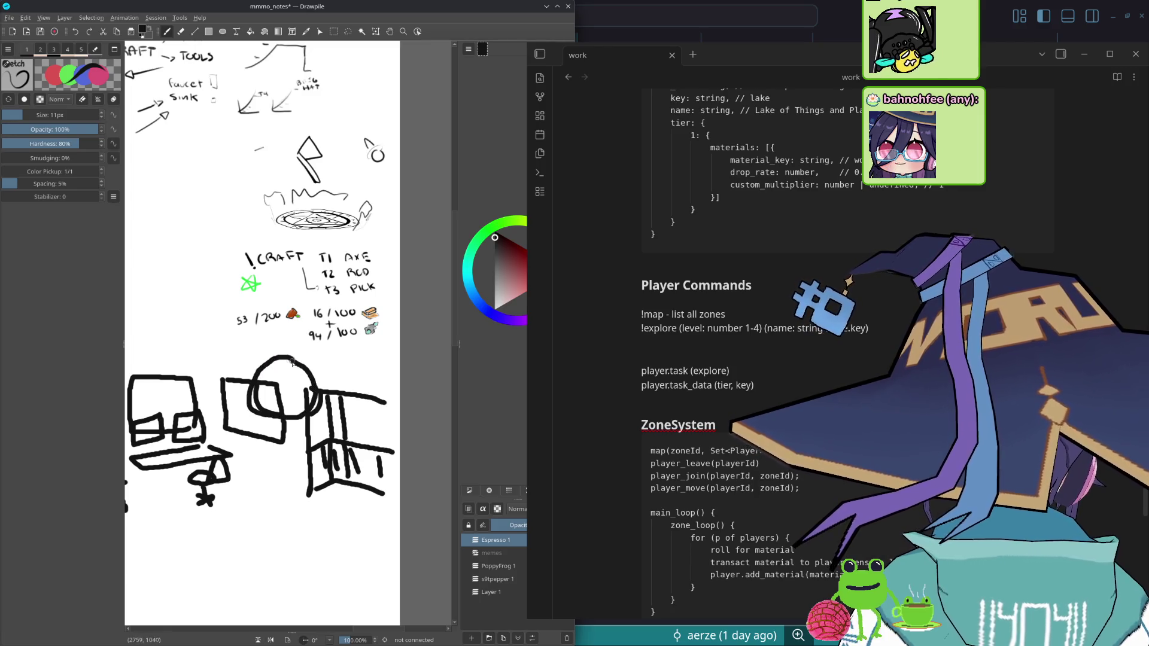
key(ctrl+z)
key(ctrl+z)
key(ctrl+z)
key(ctrl+z)
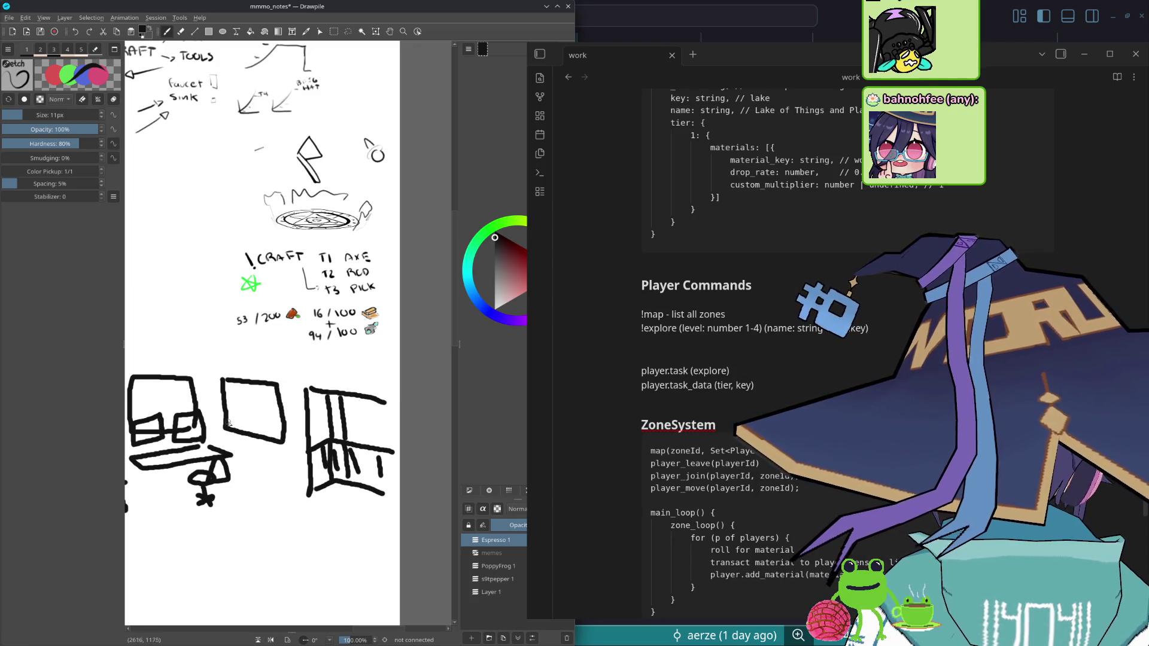
- Draw the ceiling line with a hanging lamp cord and a squiggle inside the big screen
mouse_move(214, 368)
mouse_down()
mouse_move(291, 369)
mouse_move(174, 339)
mouse_up()
mouse_move(279, 339)
mouse_down()
mouse_move(279, 365)
mouse_move(349, 339)
mouse_up()
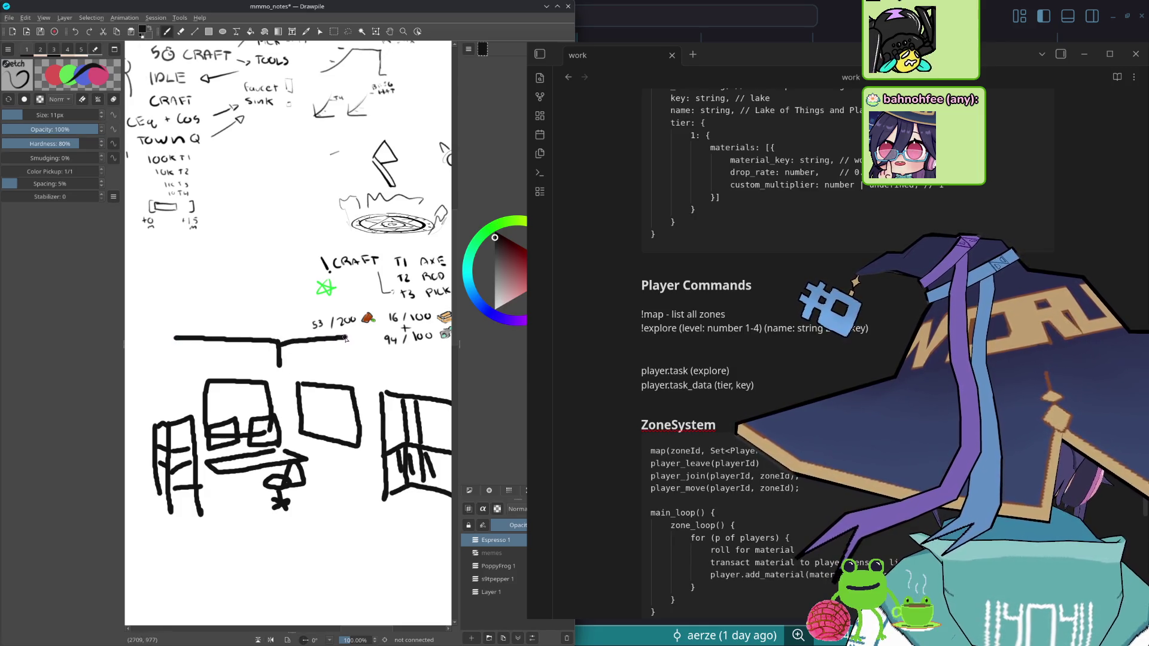
scroll(364, 350, up, 1)
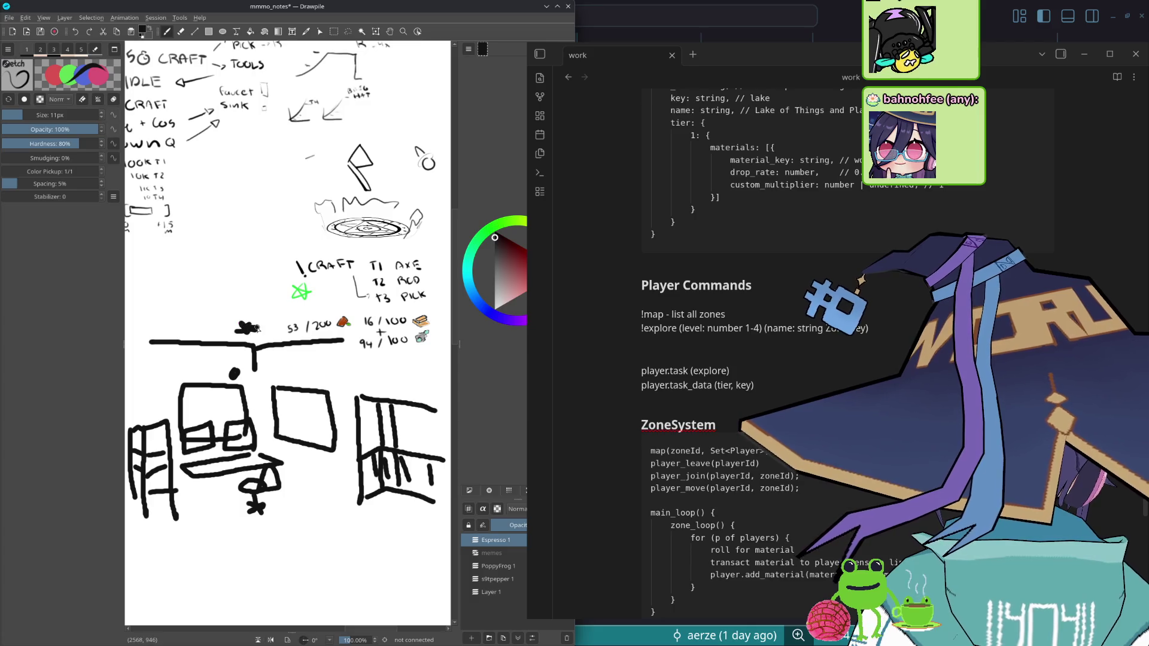
scroll(276, 430, down, 1)
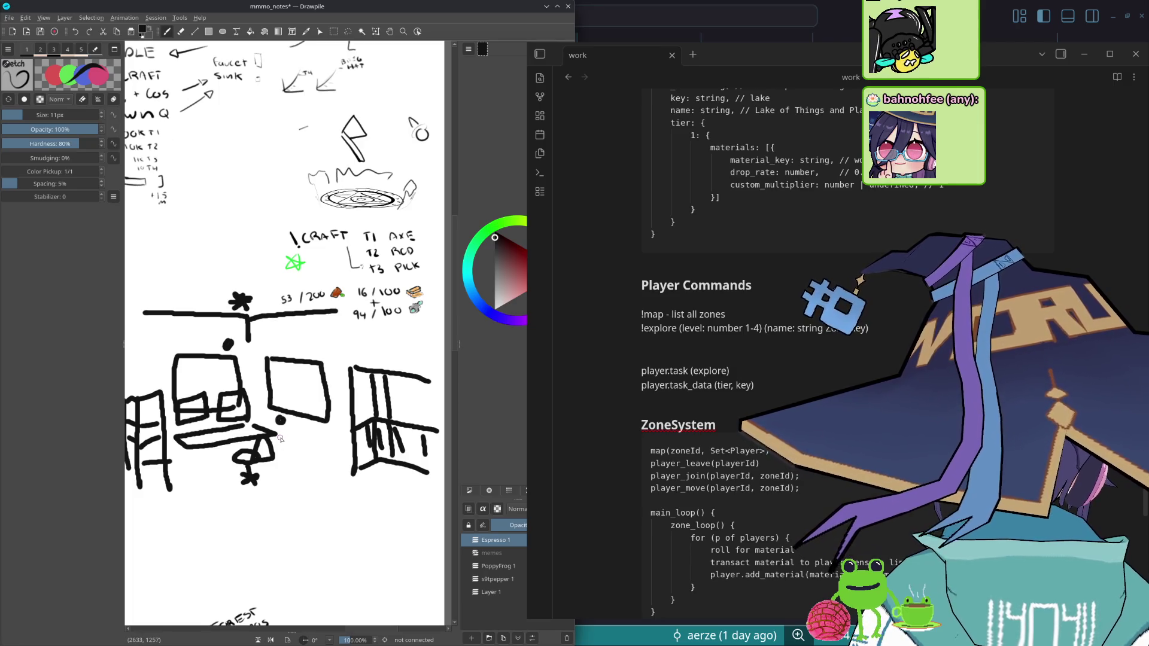
drag(247, 444, 291, 455)
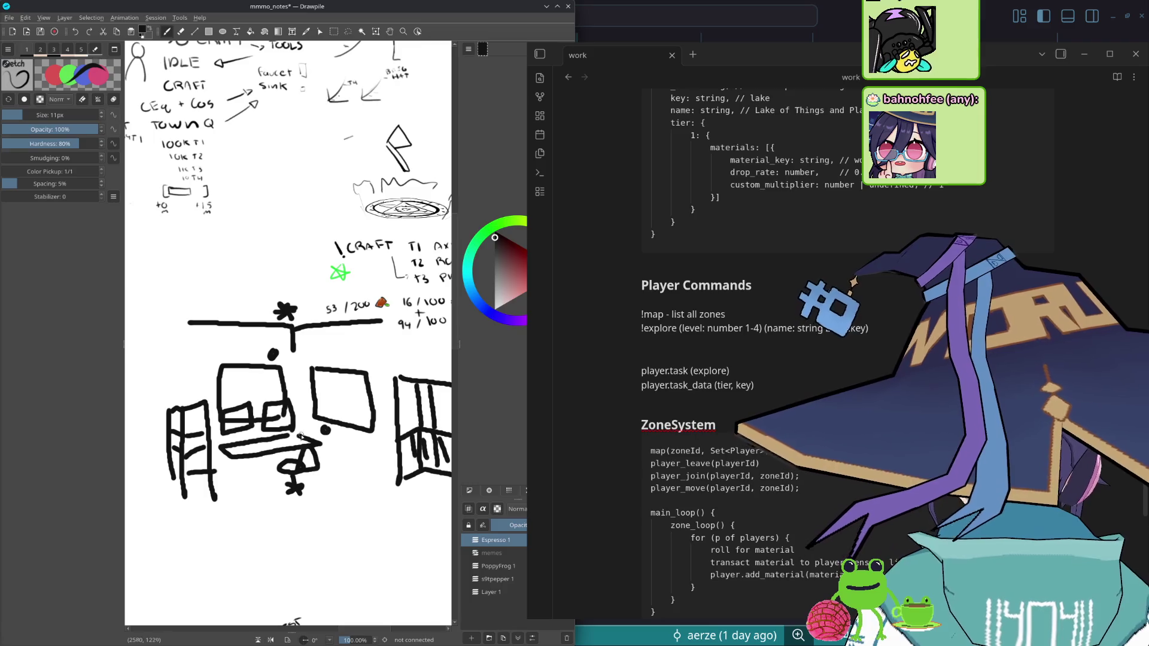
drag(292, 344, 220, 339)
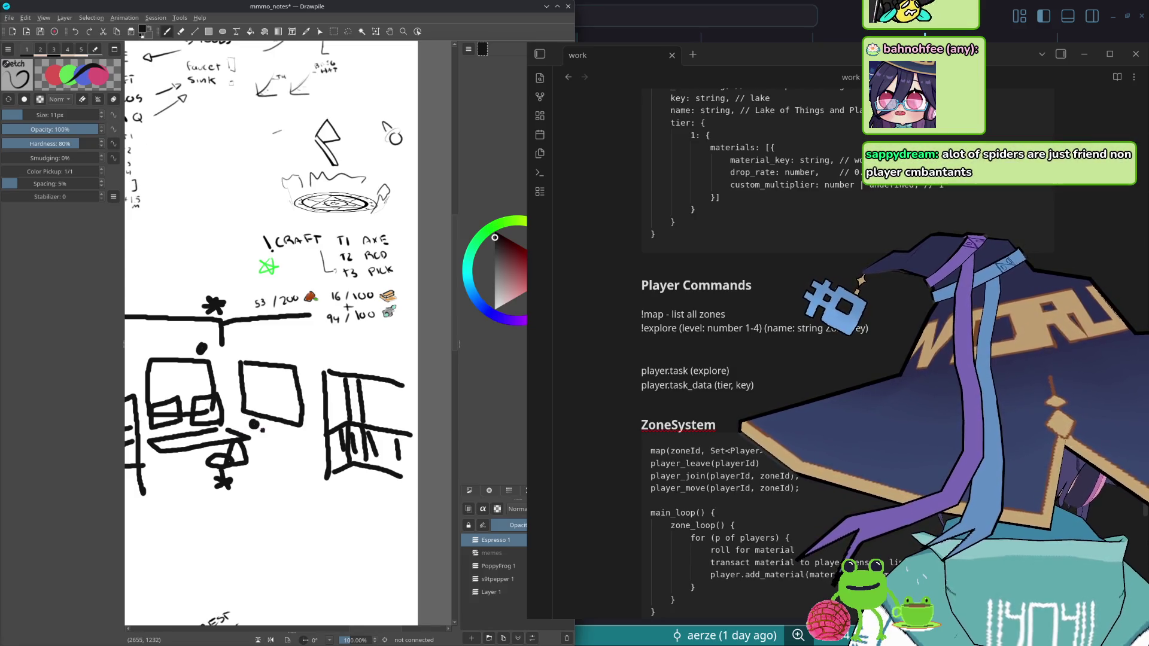
drag(240, 433, 209, 405)
scroll(224, 391, down, 2)
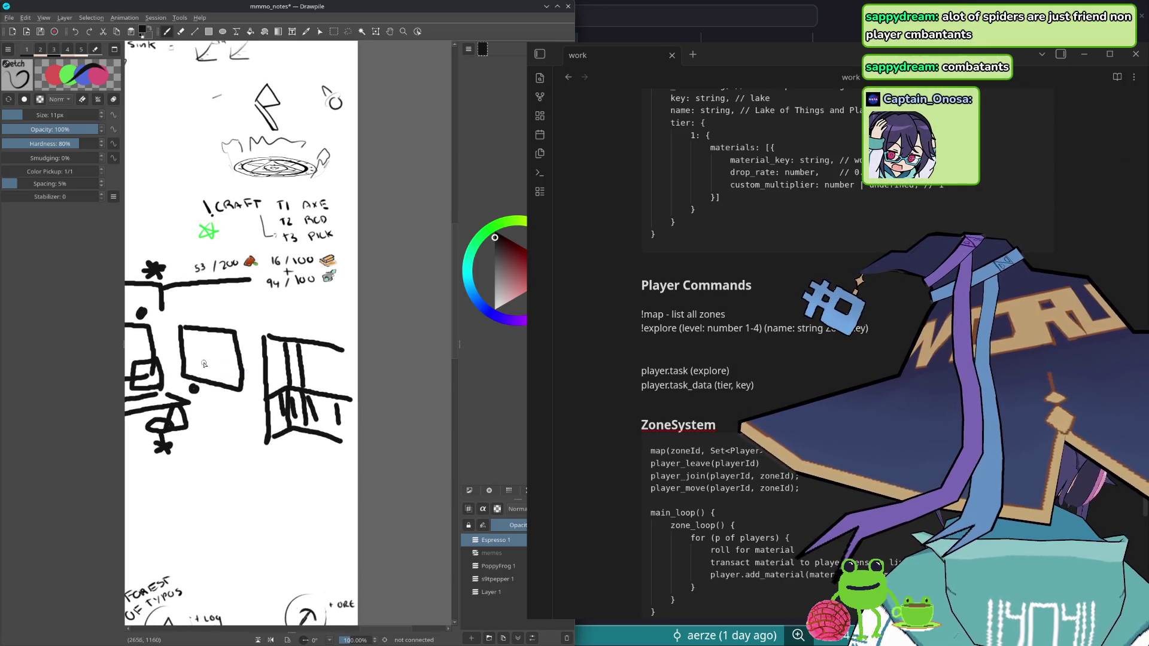
mouse_move(193, 358)
mouse_down()
mouse_move(211, 368)
mouse_move(231, 339)
mouse_move(232, 350)
mouse_up()
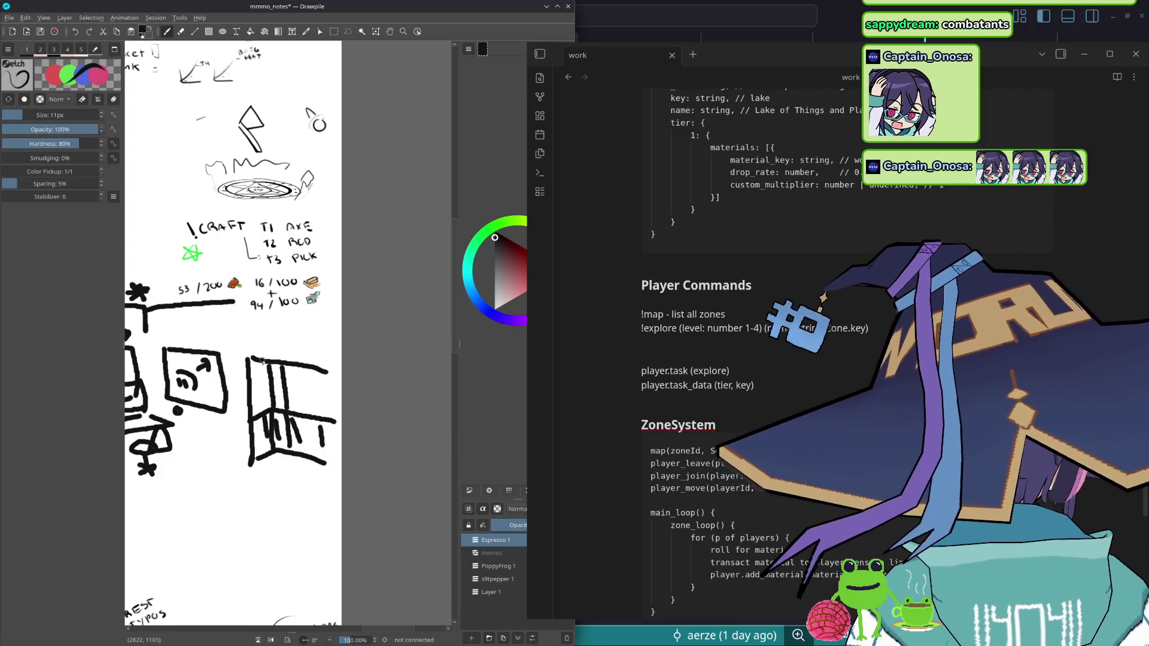
drag(236, 348, 265, 361)
- Draw a V-shaped lampshade under the ceiling, then undo it and the screen squiggle
drag(232, 328, 250, 331)
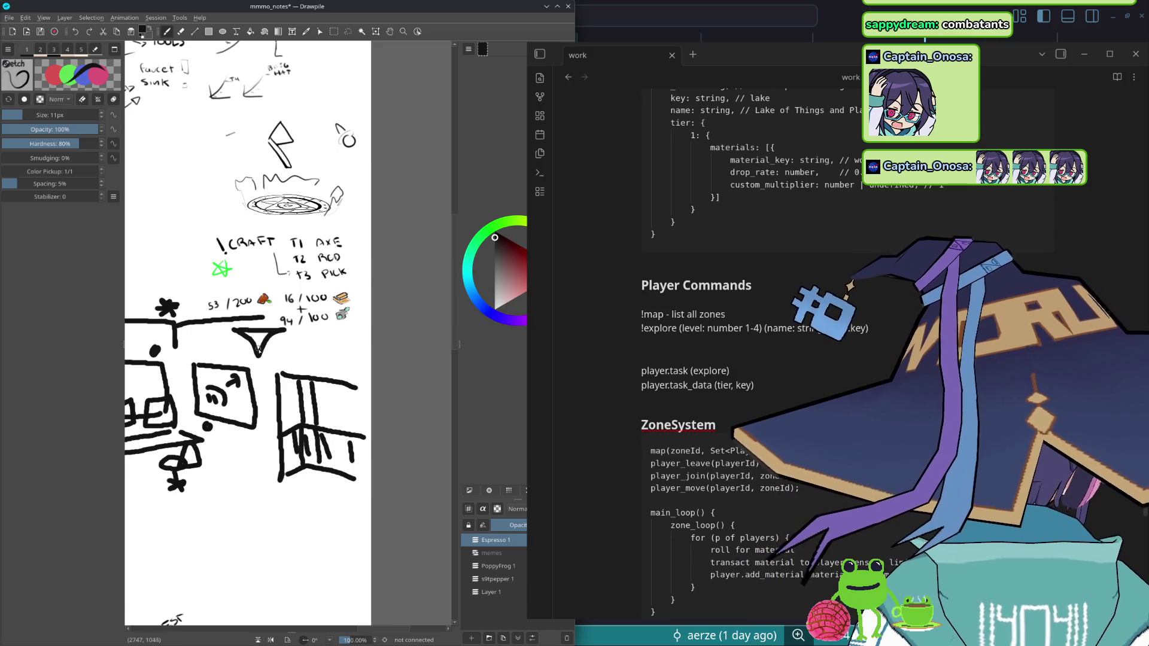
scroll(261, 342, up, 2)
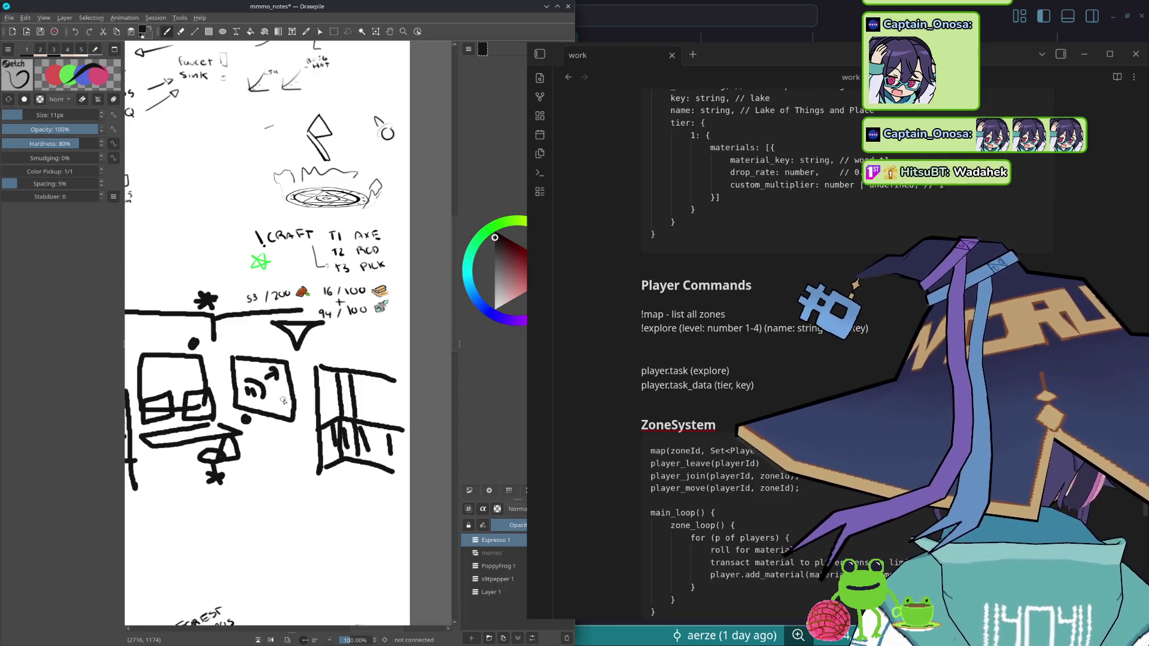
key(ctrl+z)
key(ctrl+z)
key(ctrl+z)
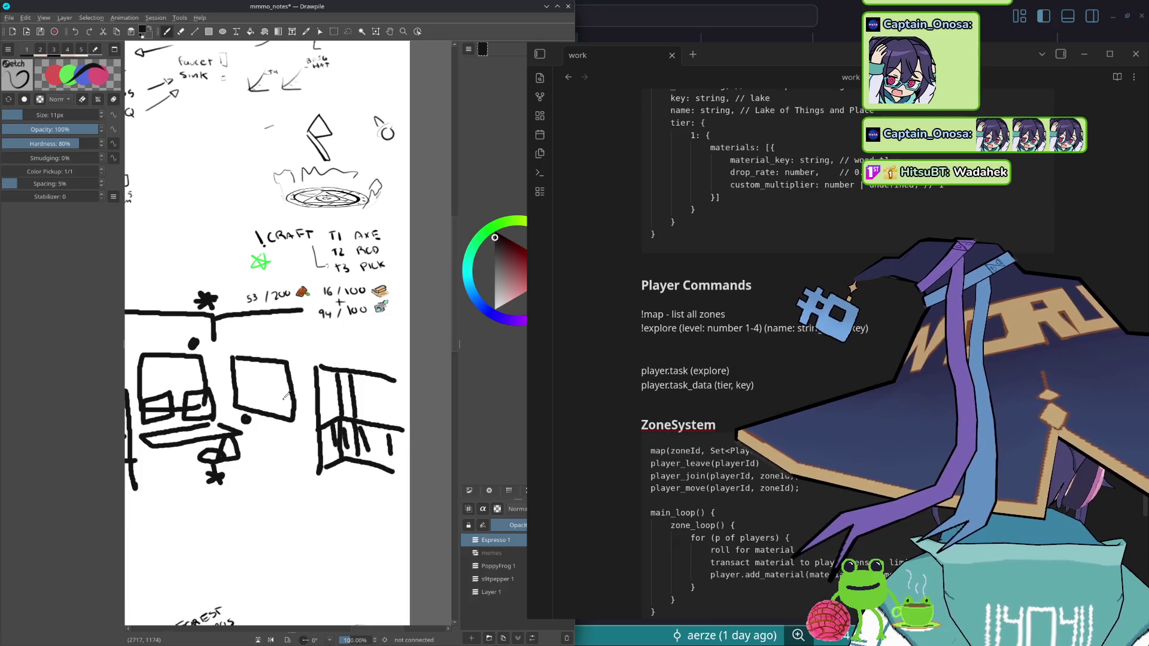
- Draw a long line from the desk edge up around the big screen toward the lamp
mouse_move(292, 379)
mouse_down()
mouse_move(241, 383)
mouse_move(243, 372)
mouse_up()
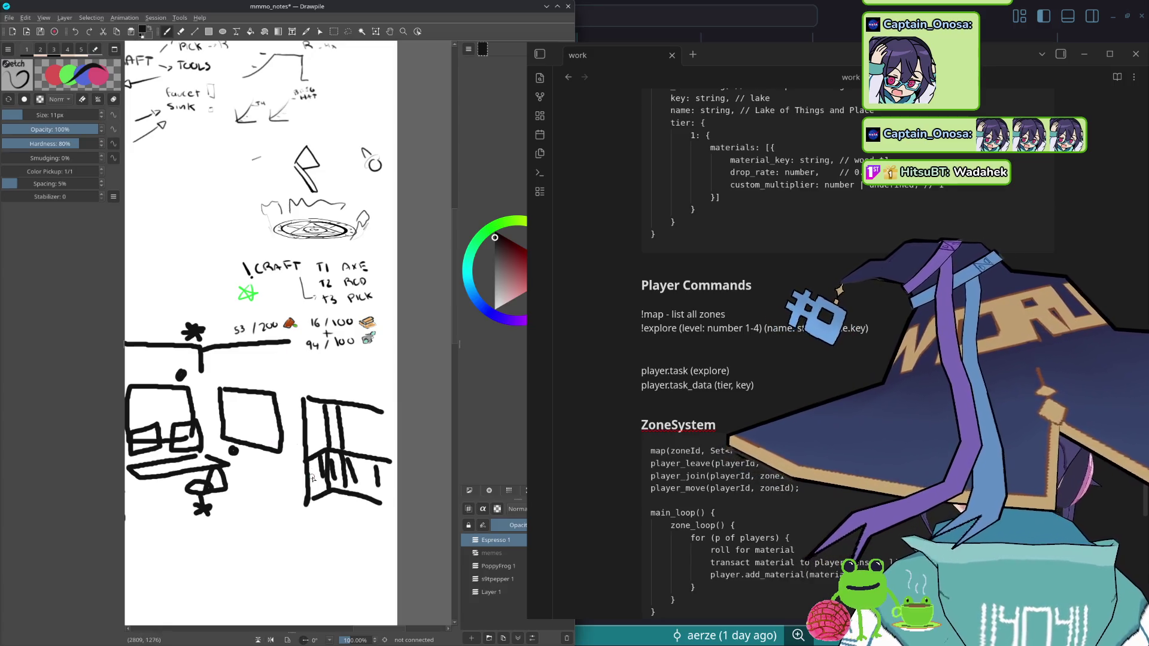
scroll(324, 441, down, 2)
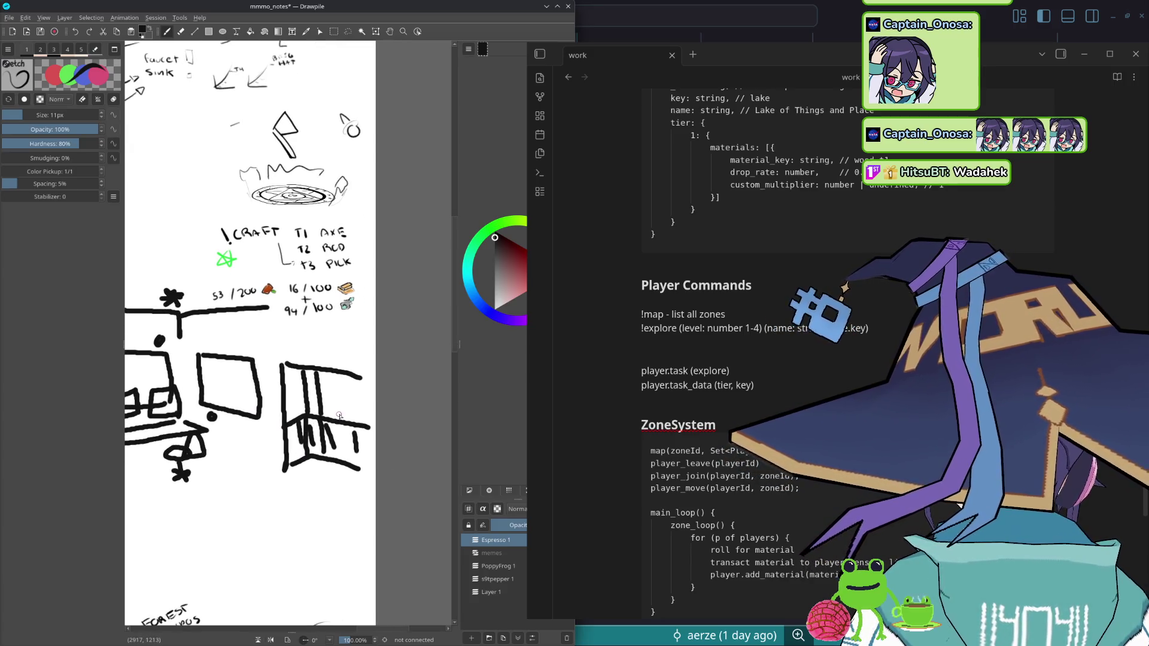
scroll(351, 413, up, 1)
mouse_move(373, 418)
mouse_down()
mouse_move(195, 329)
mouse_move(151, 325)
mouse_up()
scroll(350, 453, left, 2)
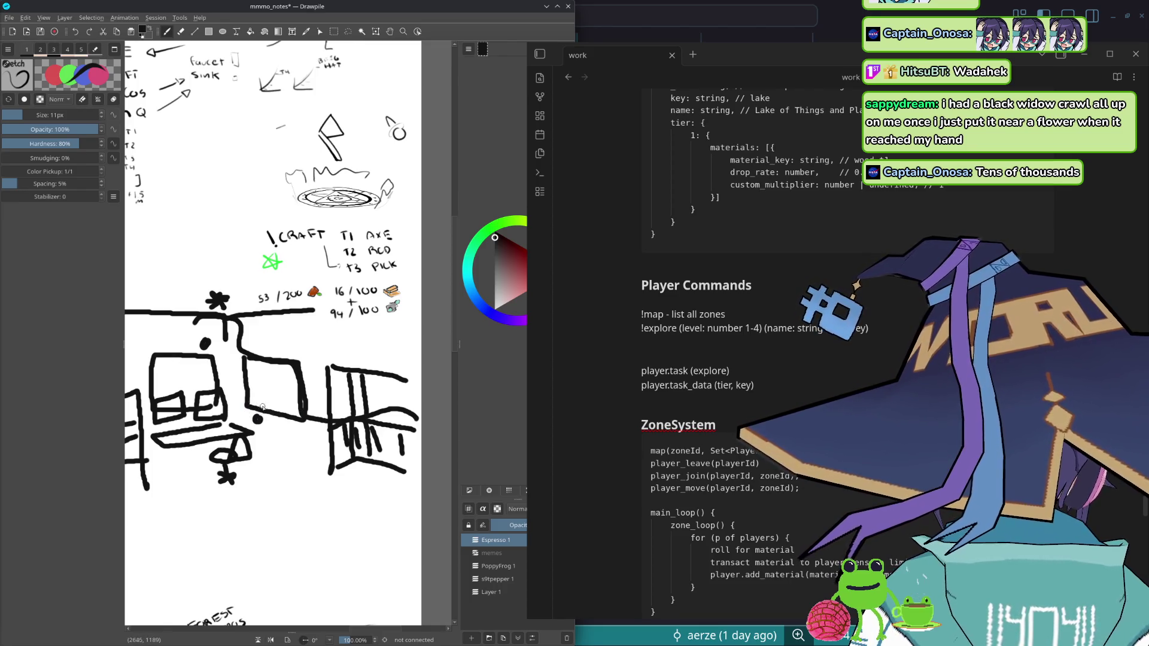
mouse_move(280, 406)
mouse_down()
mouse_move(346, 399)
mouse_move(316, 407)
mouse_move(326, 409)
mouse_up()
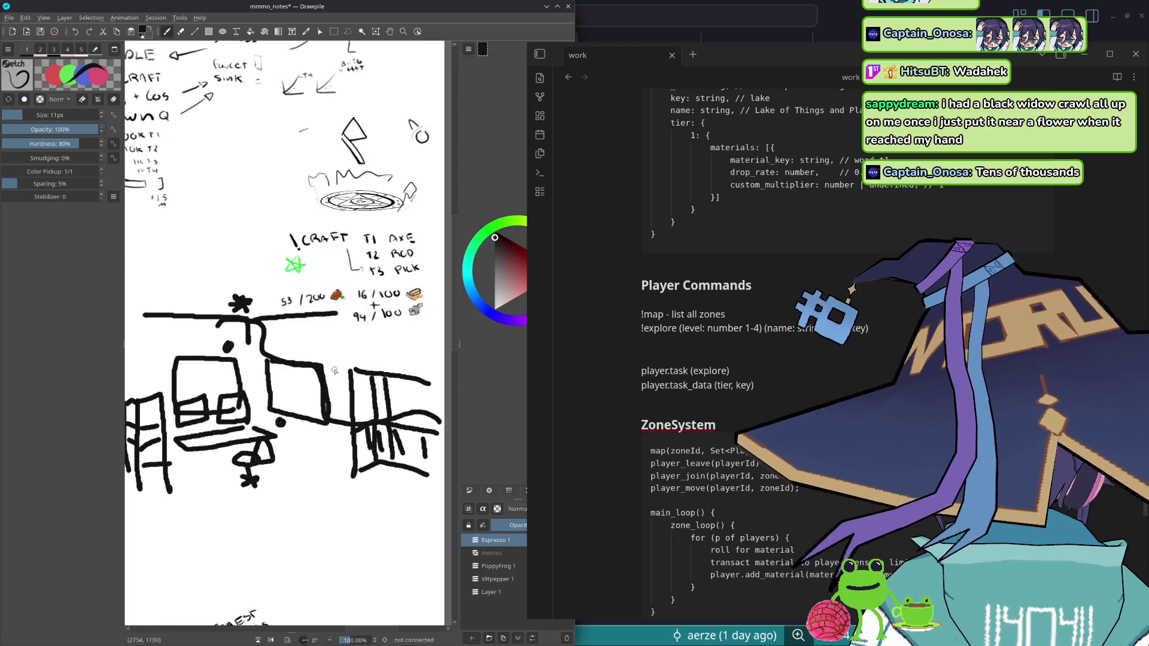
drag(334, 368, 286, 363)
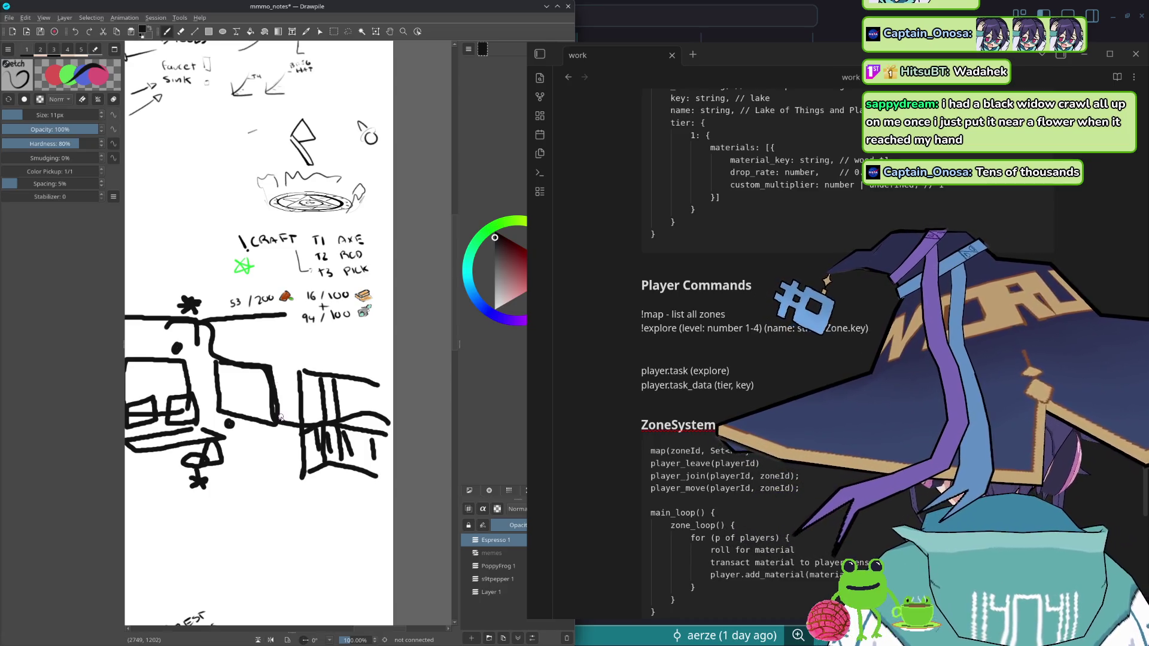
scroll(275, 406, down, 2)
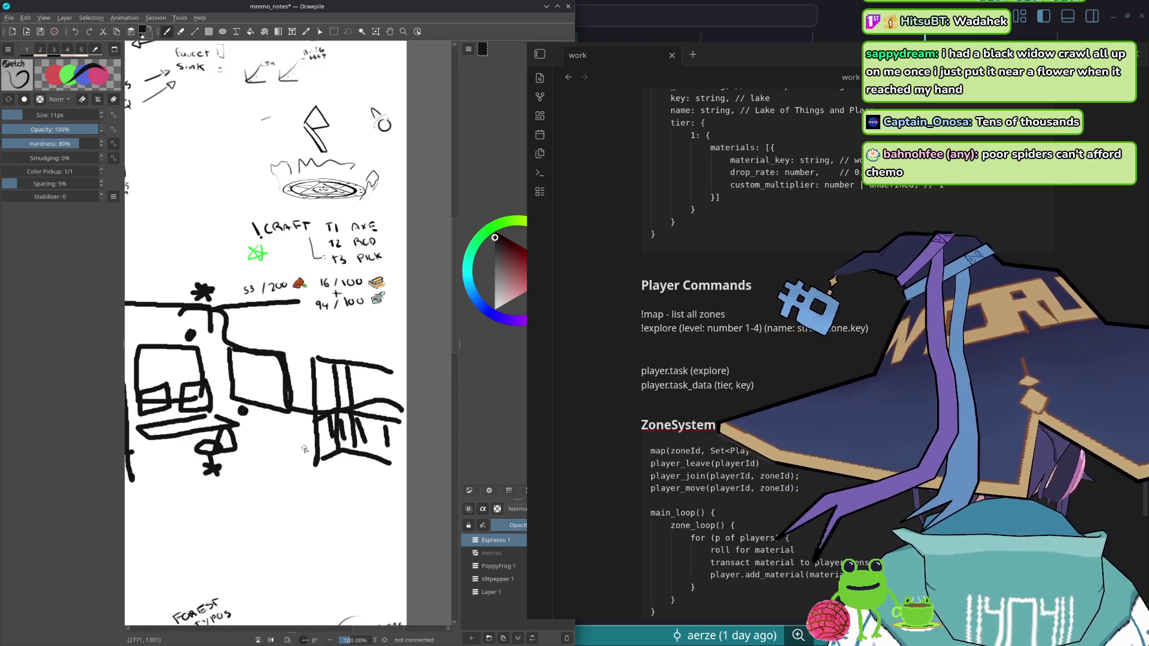
- Undo the long desk-to-screen line and erase the small dot beside the desk
key(ctrl+z)
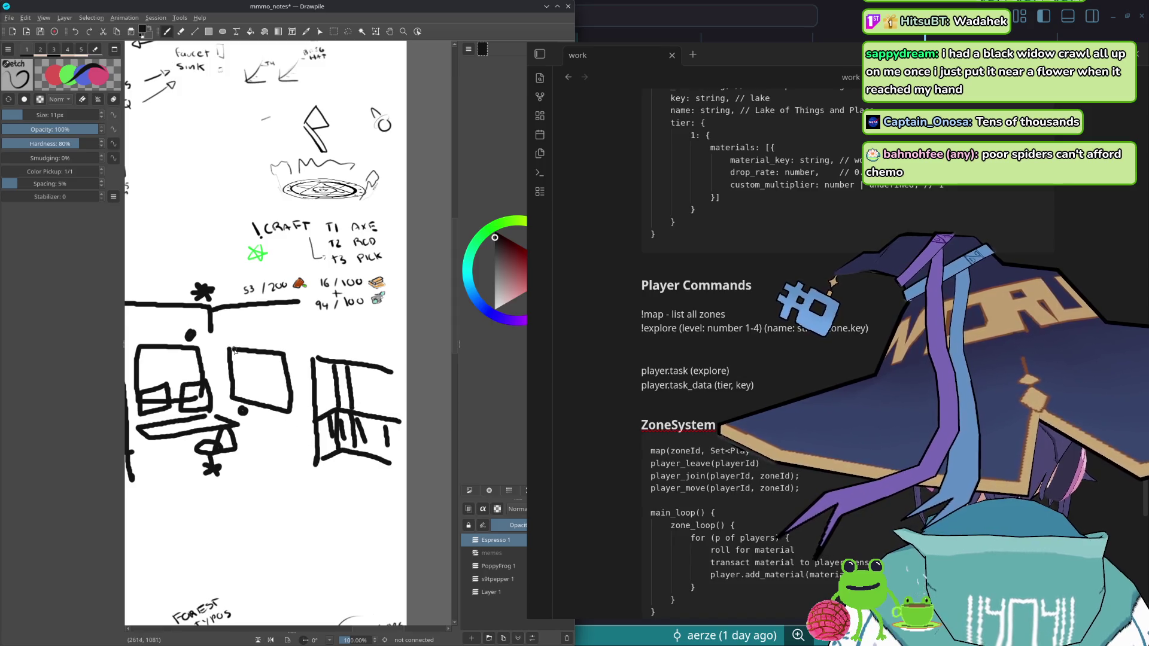
drag(250, 436, 321, 413)
key(e)
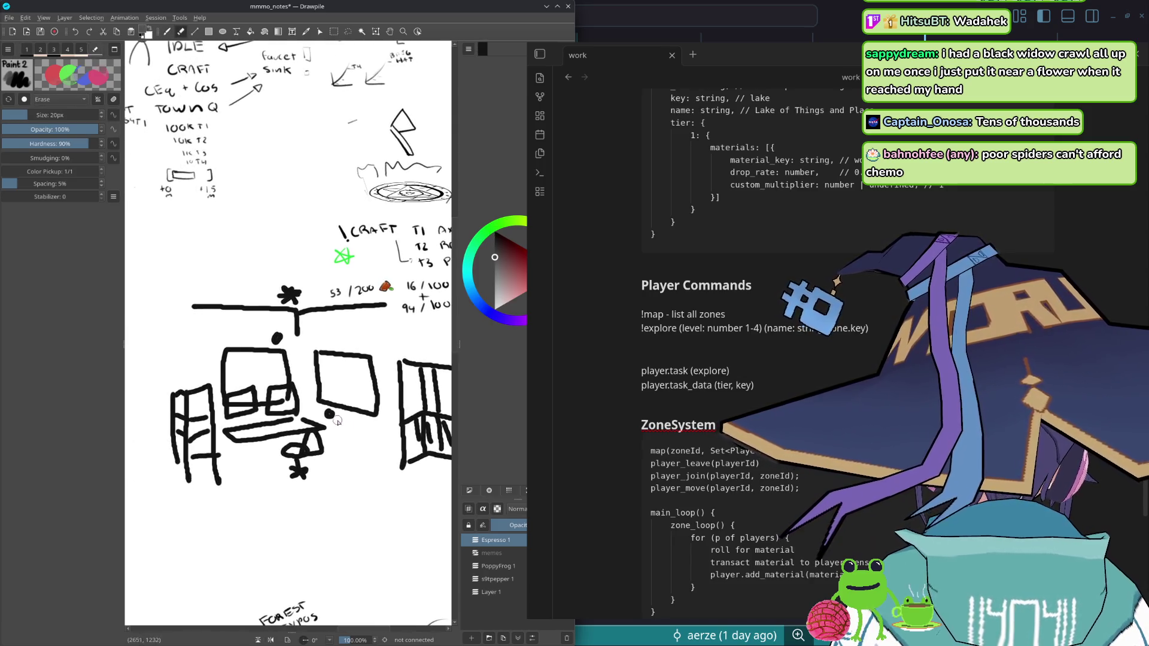
mouse_move(283, 344)
mouse_down()
mouse_move(280, 296)
mouse_move(295, 286)
mouse_up()
scroll(293, 303, down, 2)
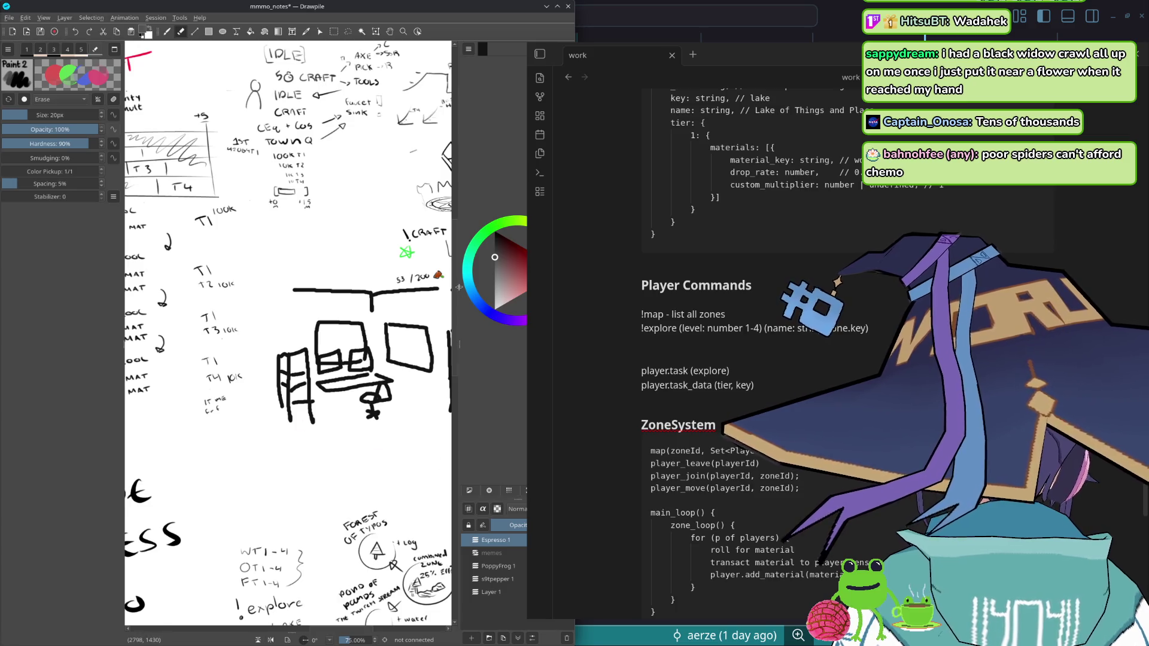
- Pick black as the colour and return to the thin Sketch brush
ctrl+click(287, 324)
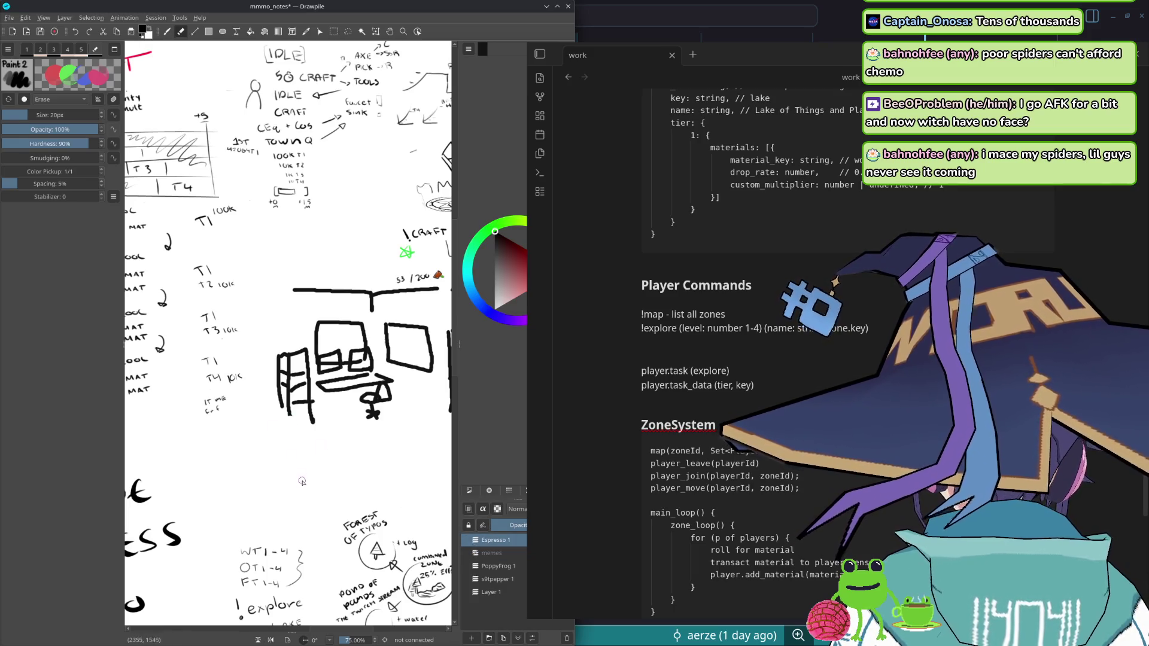
key(1)
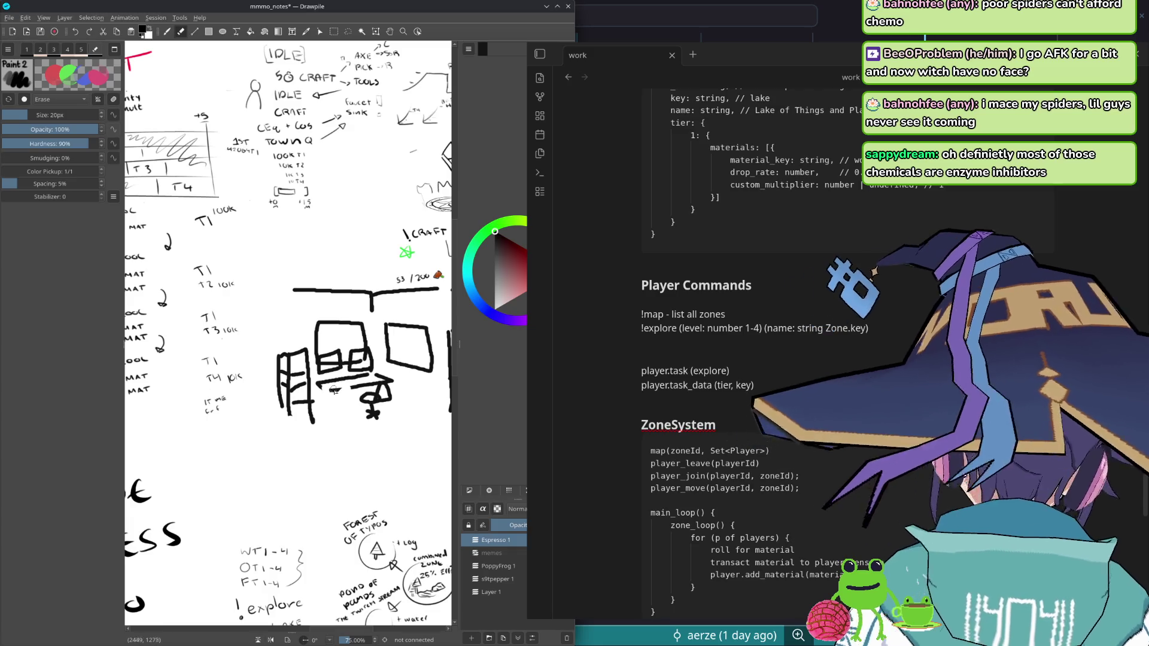
- Draw a box around T4 10K, then undo the last three strokes
drag(289, 474, 205, 479)
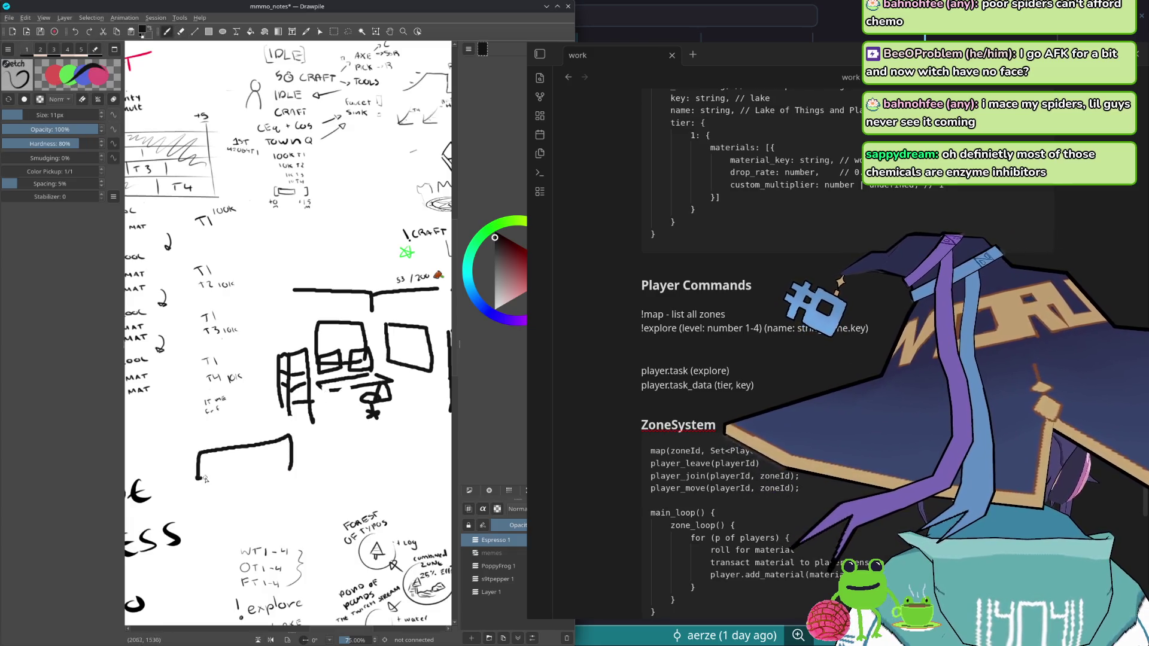
drag(185, 400, 230, 349)
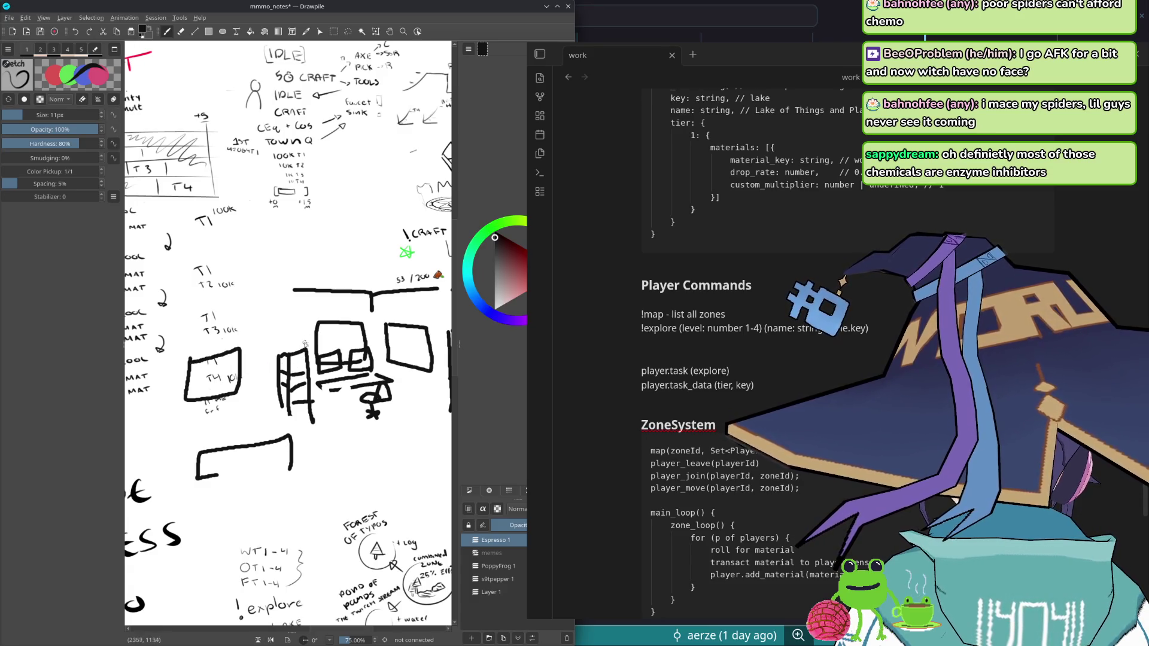
scroll(303, 275, up, 3)
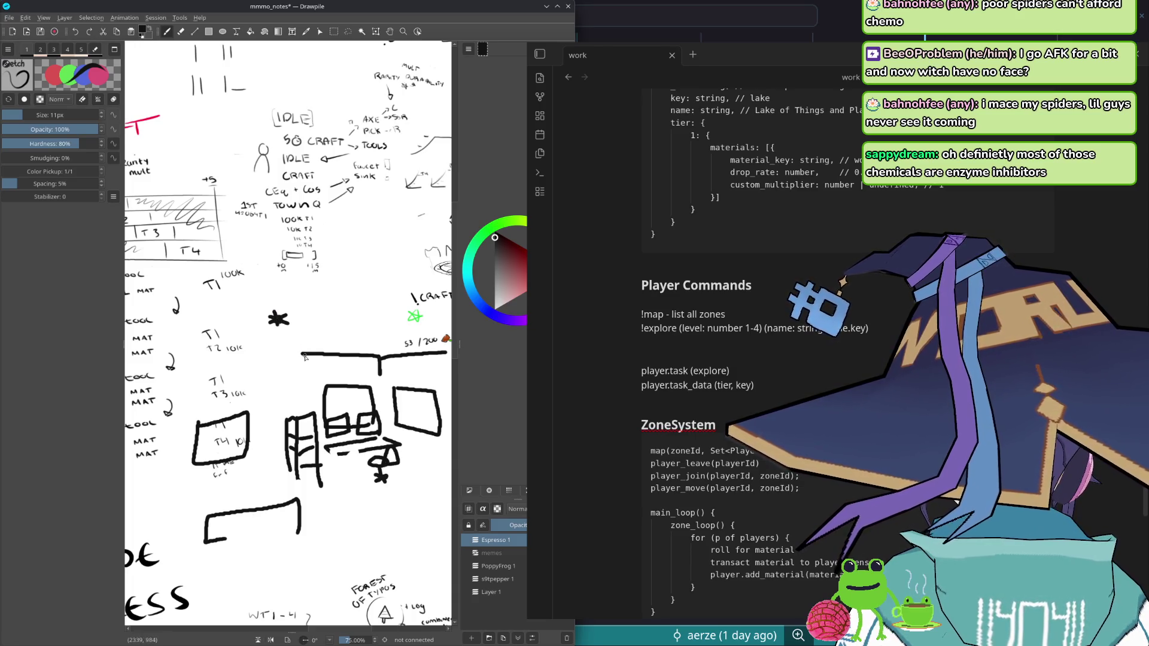
drag(288, 332, 218, 323)
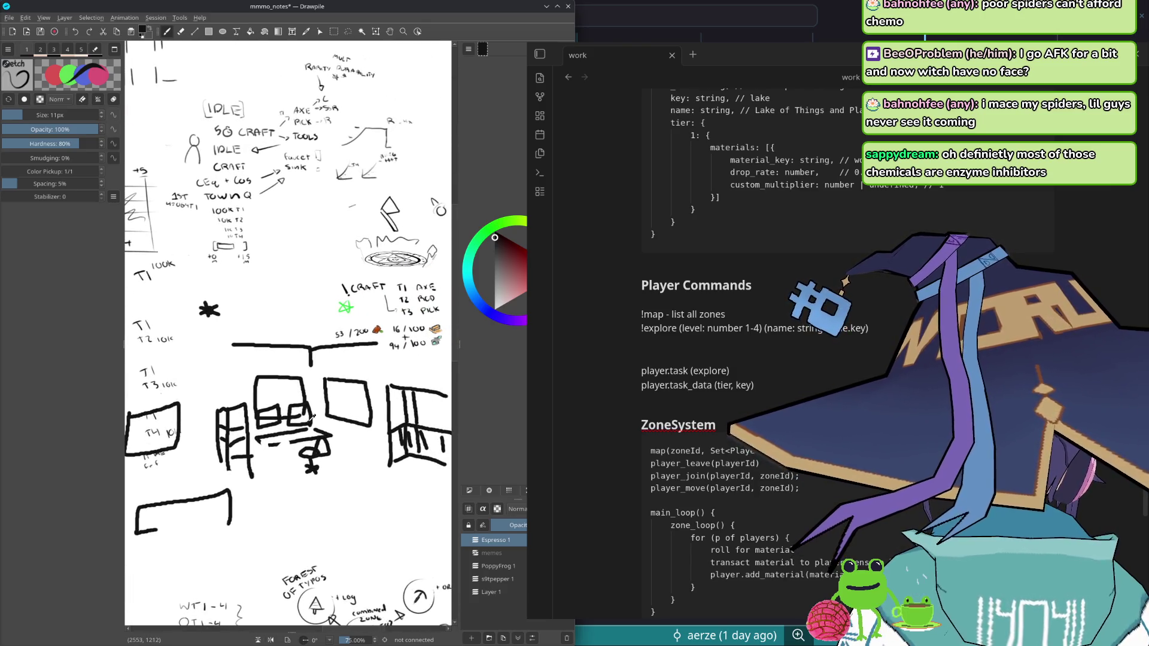
key(ctrl+z)
key(ctrl+z)
key(ctrl+z)
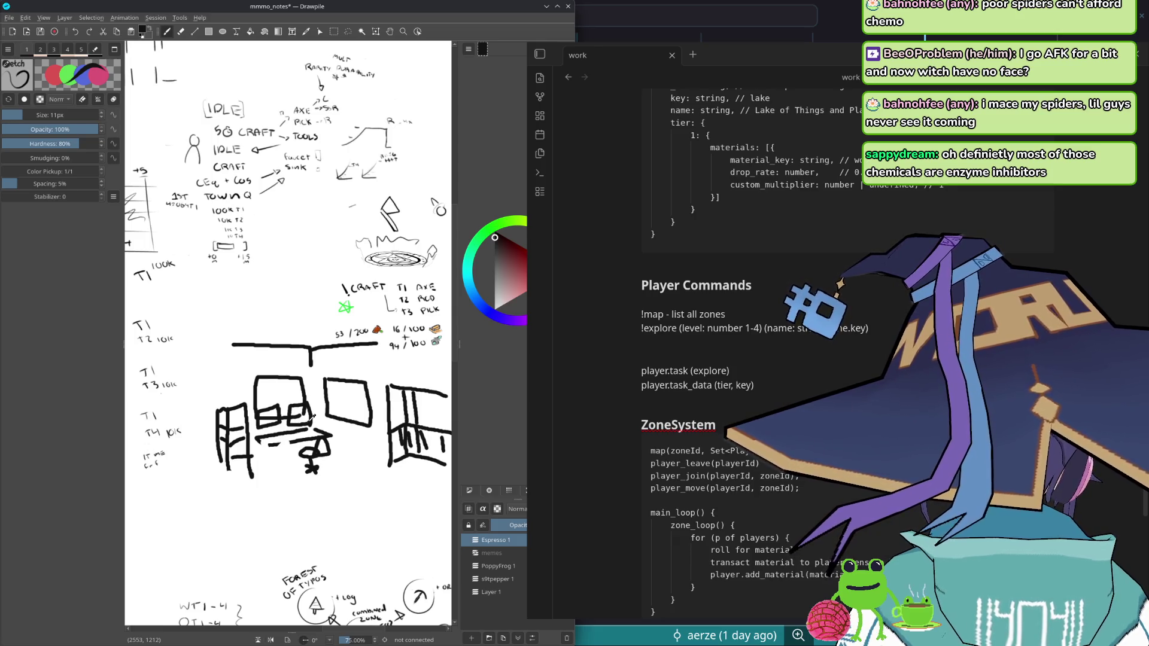
- Widen the Paint 2 eraser to about 75 px and erase the room sketch, then return to the sketch pen
drag(312, 417, 276, 413)
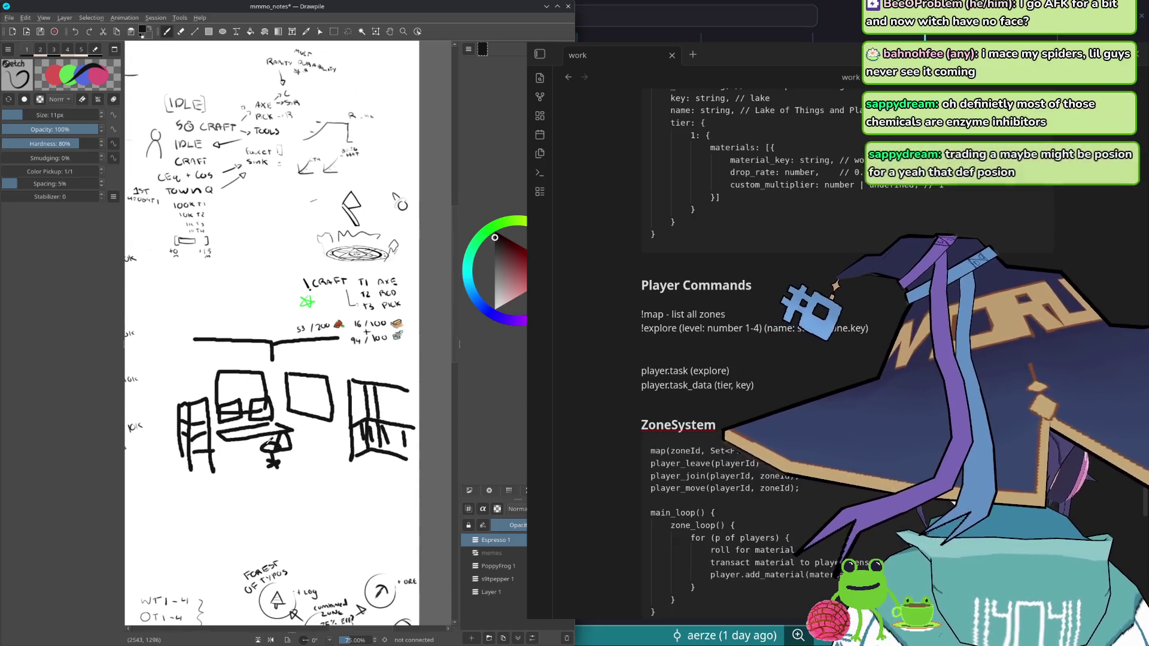
scroll(247, 465, up, 3)
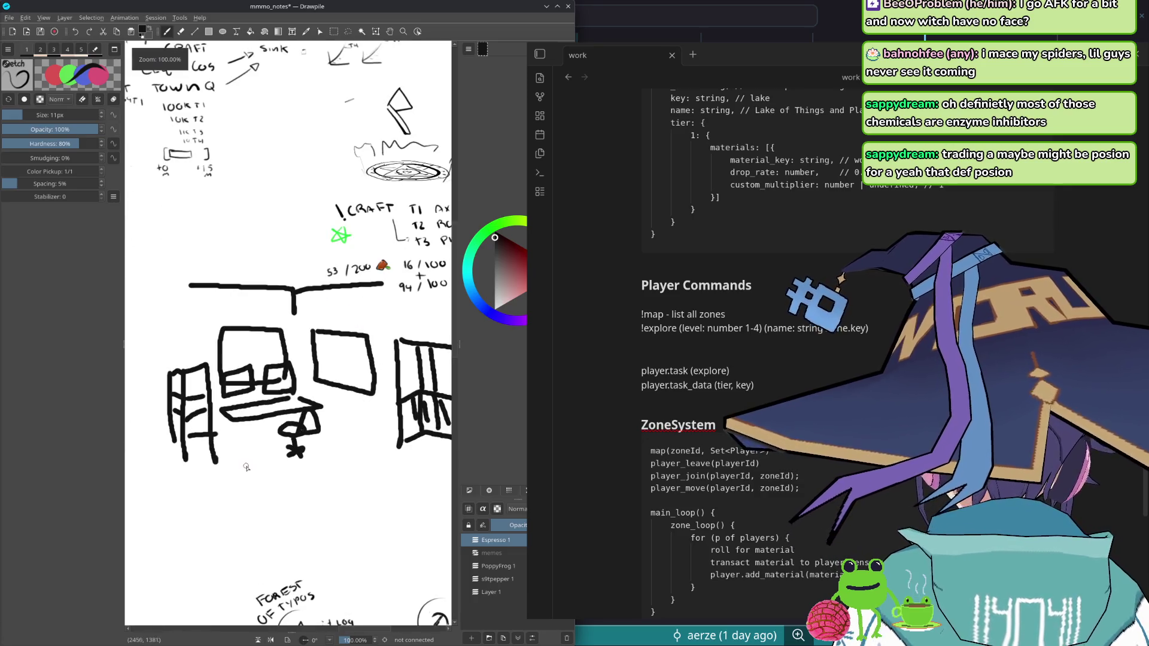
key(e)
scroll(217, 464, up, 2)
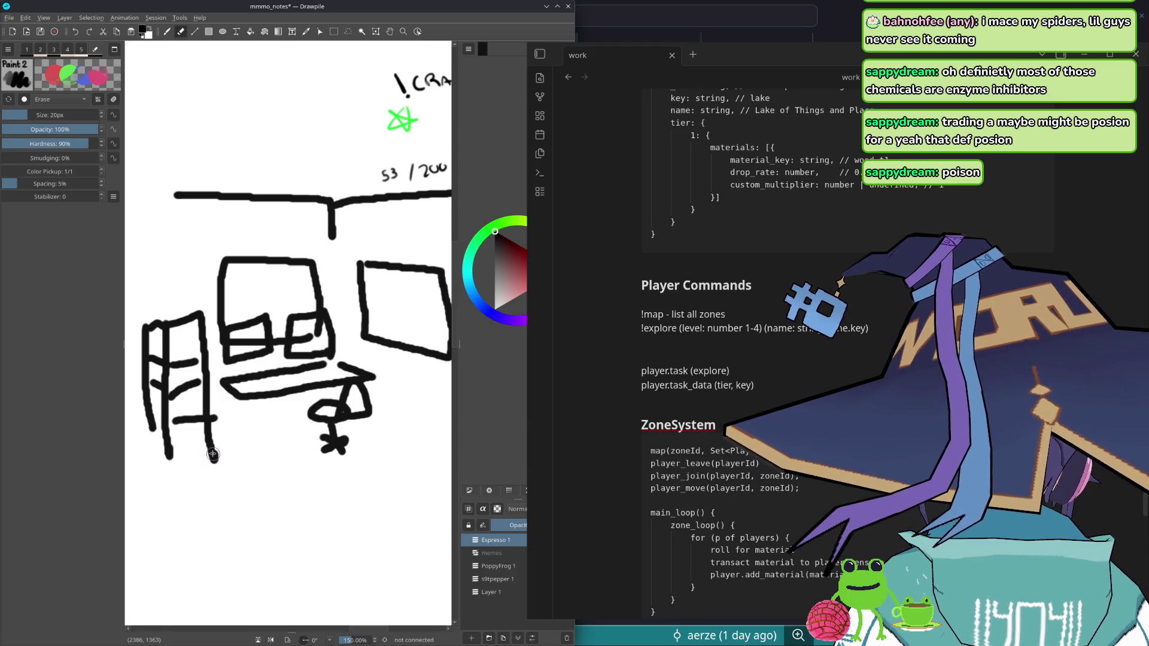
mouse_move(213, 454)
mouse_down()
mouse_move(249, 453)
mouse_move(350, 329)
mouse_move(247, 439)
mouse_move(346, 385)
mouse_move(363, 435)
mouse_up()
scroll(248, 452, down, 3)
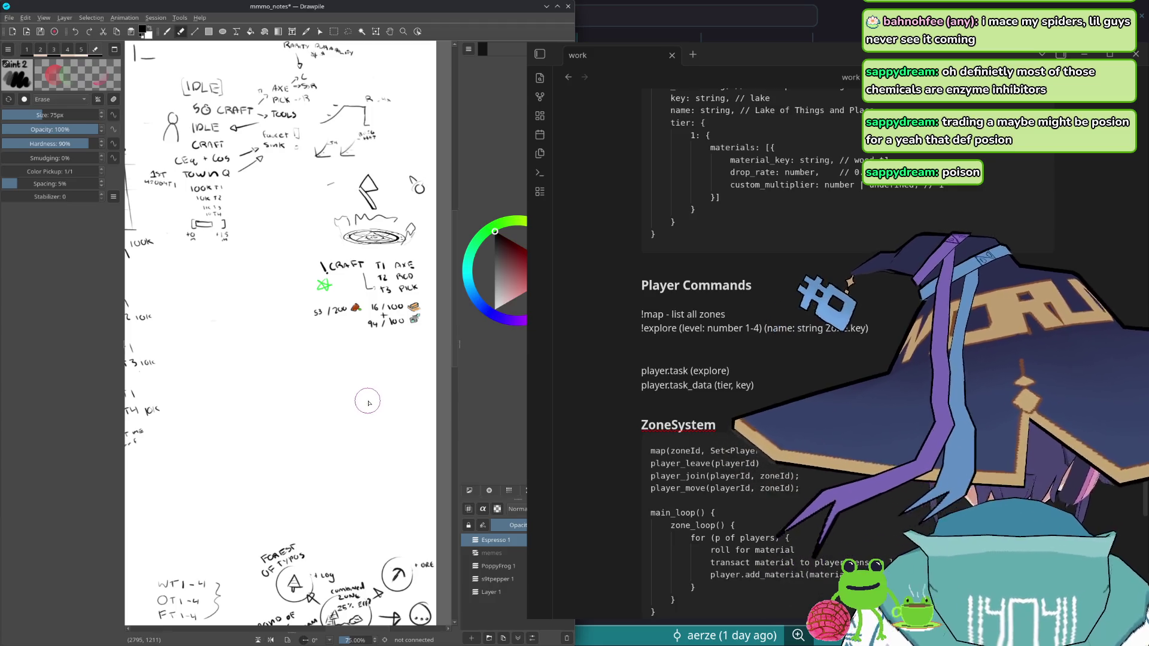
key(1)
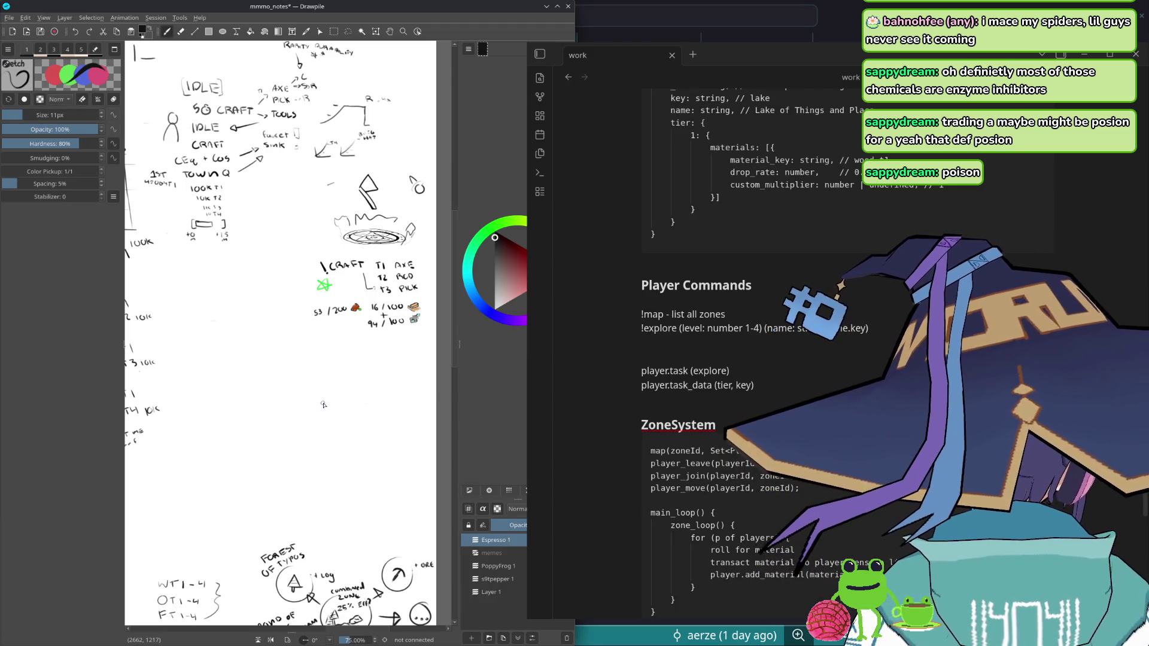
- Shrink the eraser to about 34 px and go back to the Sketch pen without changing the drawing
key(e)
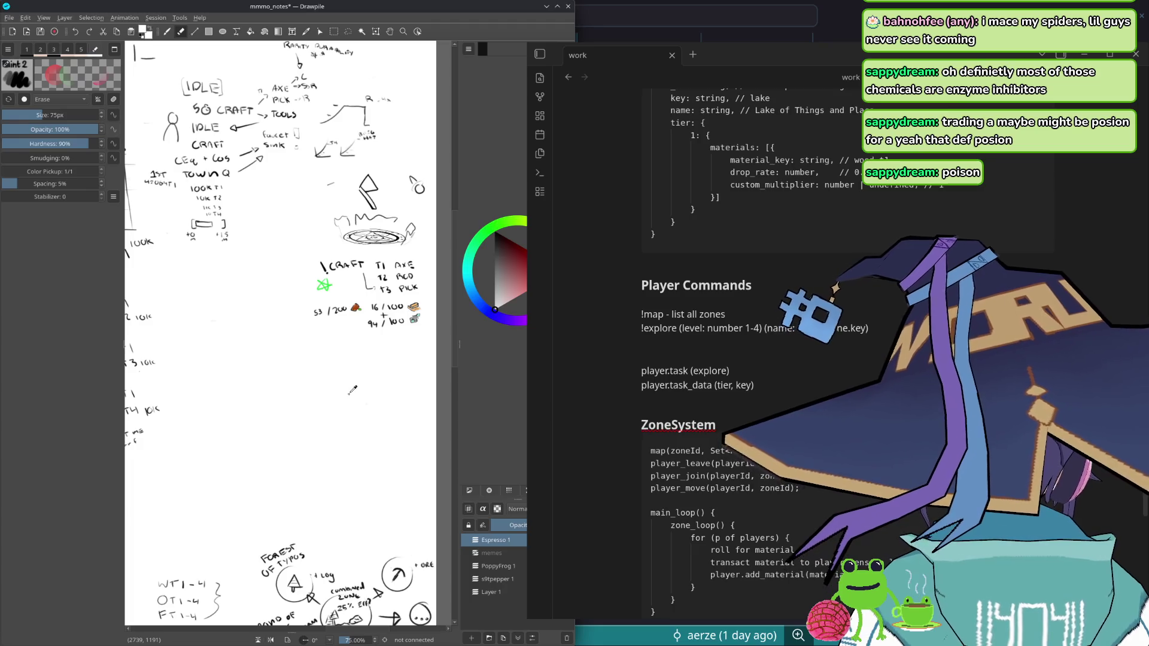
drag(329, 396, 251, 402)
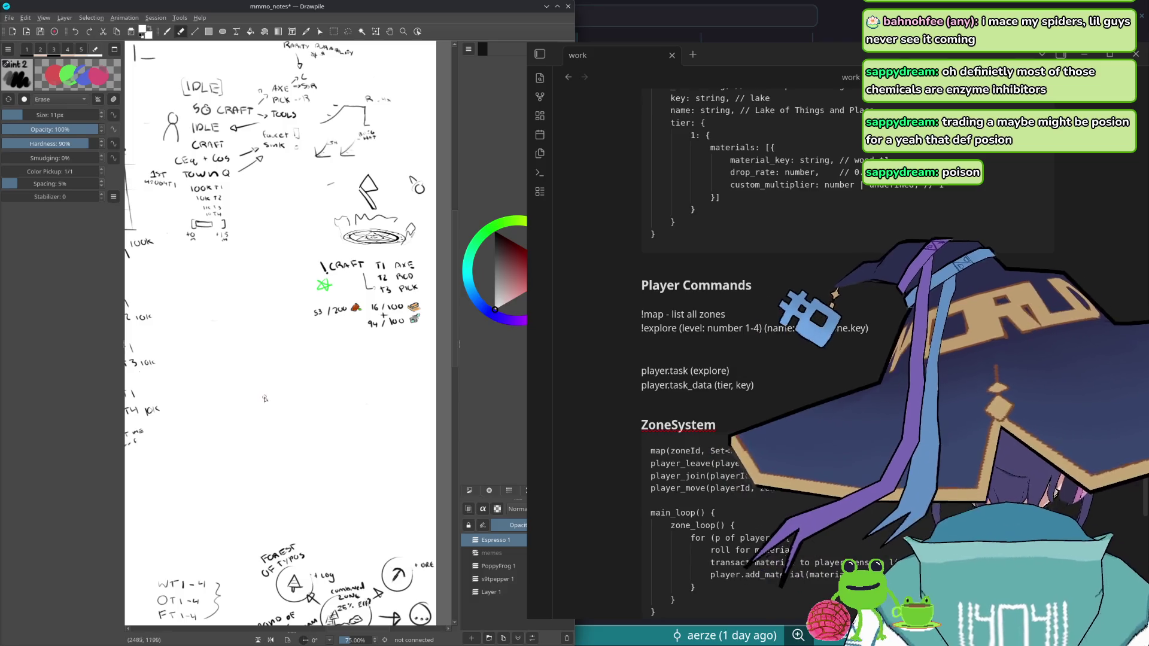
key(1)
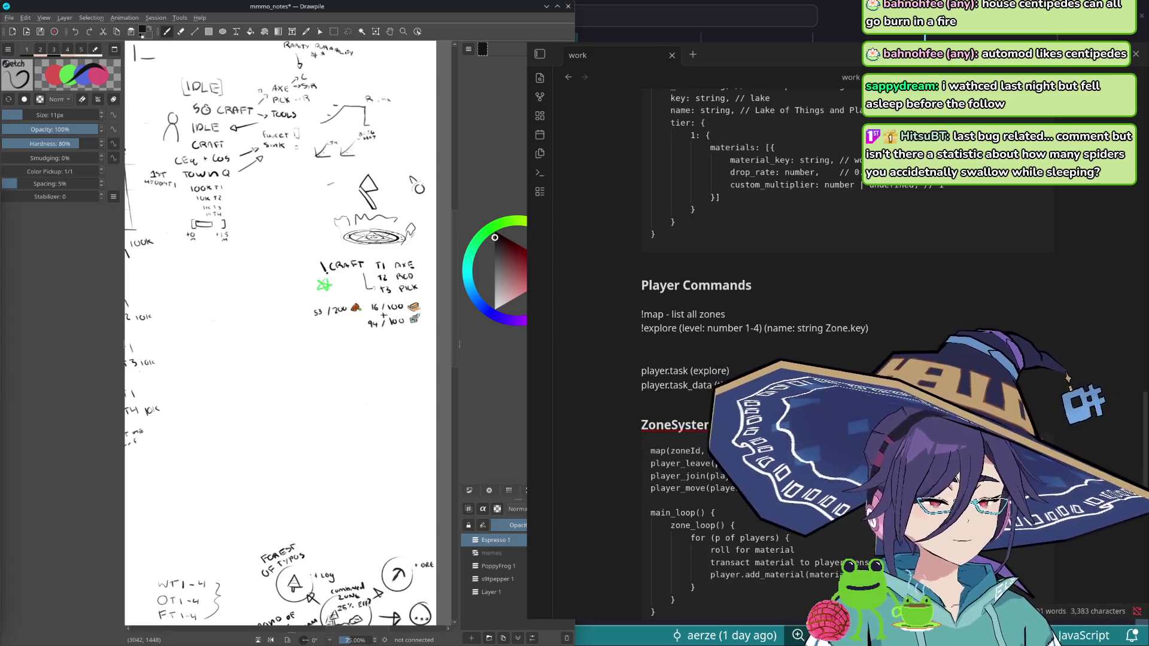
scroll(781, 359, down, 2)
scroll(781, 359, down, 1)
scroll(781, 359, up, 1)
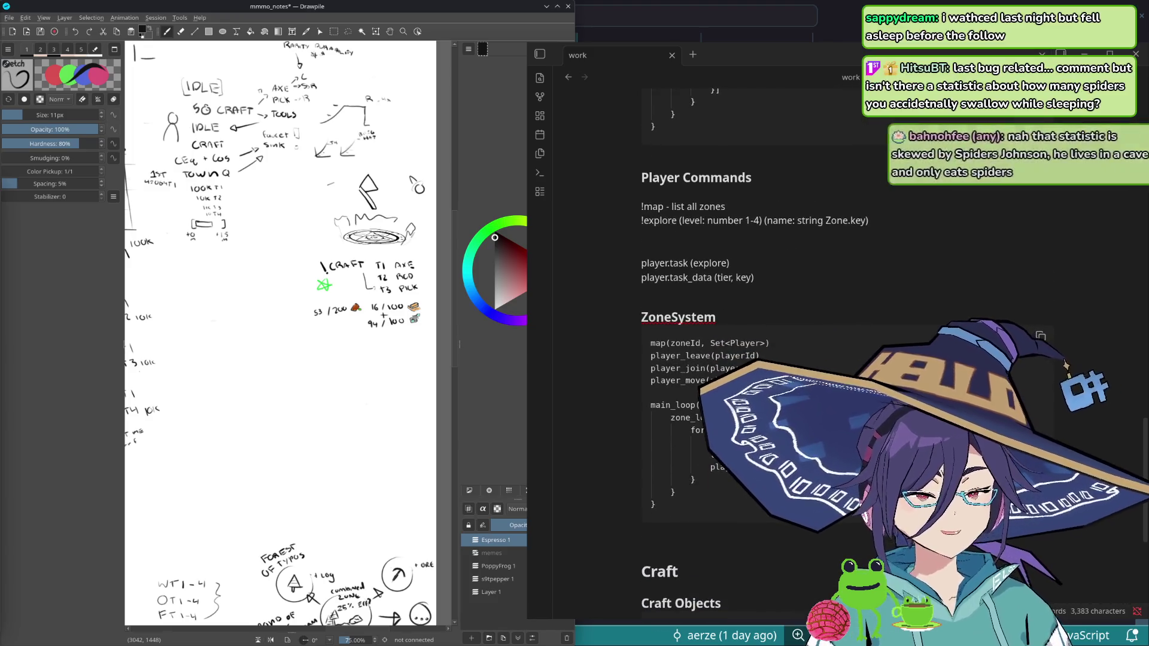
scroll(781, 359, down, 4)
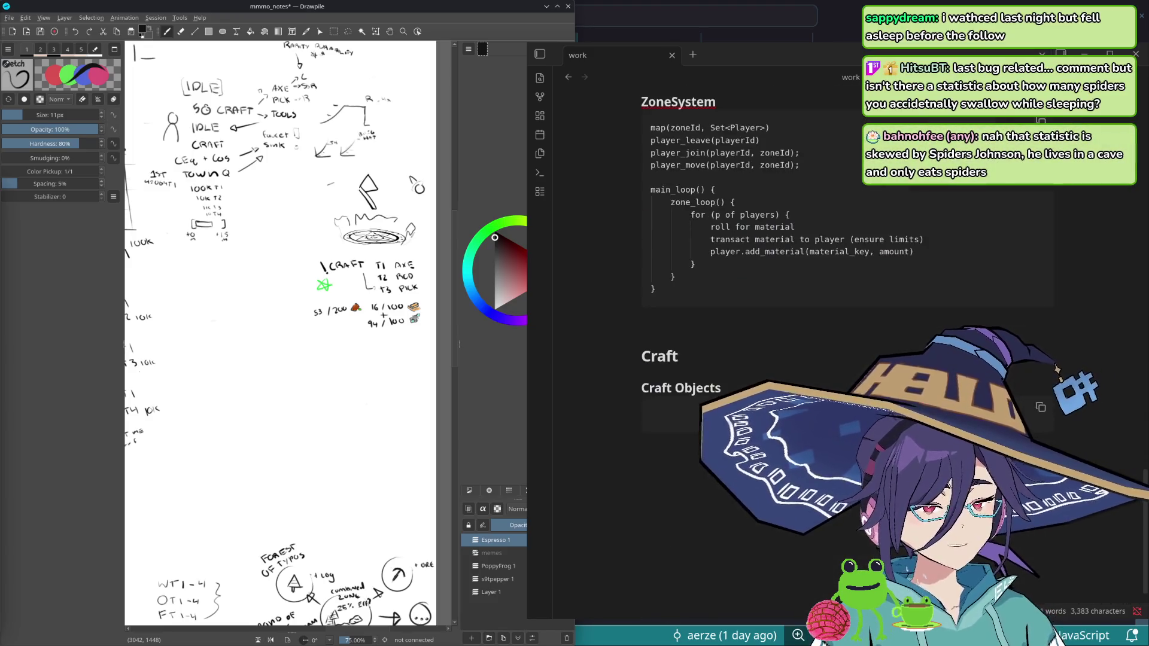
- Pan the sketch to the CRAFT tier notes and start editing the Craft Objects code block
mouse_move(247, 322)
mouse_down()
mouse_move(278, 370)
mouse_move(264, 433)
mouse_move(250, 357)
mouse_move(394, 374)
mouse_move(370, 363)
mouse_up()
click(653, 414)
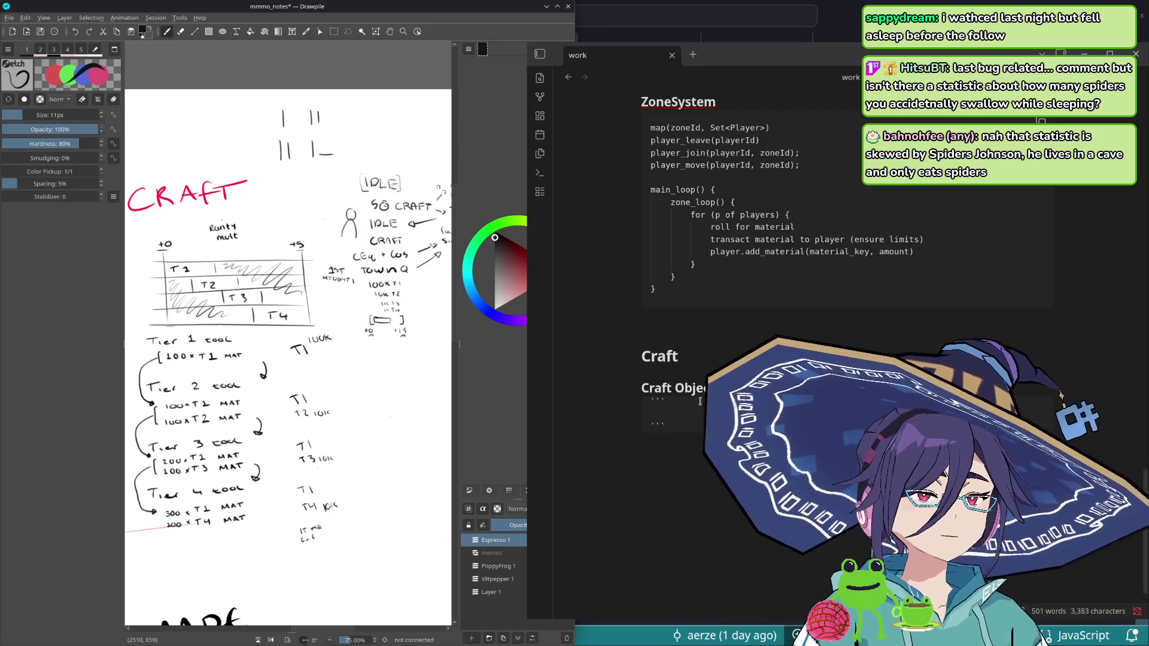
- Add a ### Commands heading below Craft Objects with a !craft (level, tool_key) command line, then move the notes over the sketch
key(Down)
key(End)
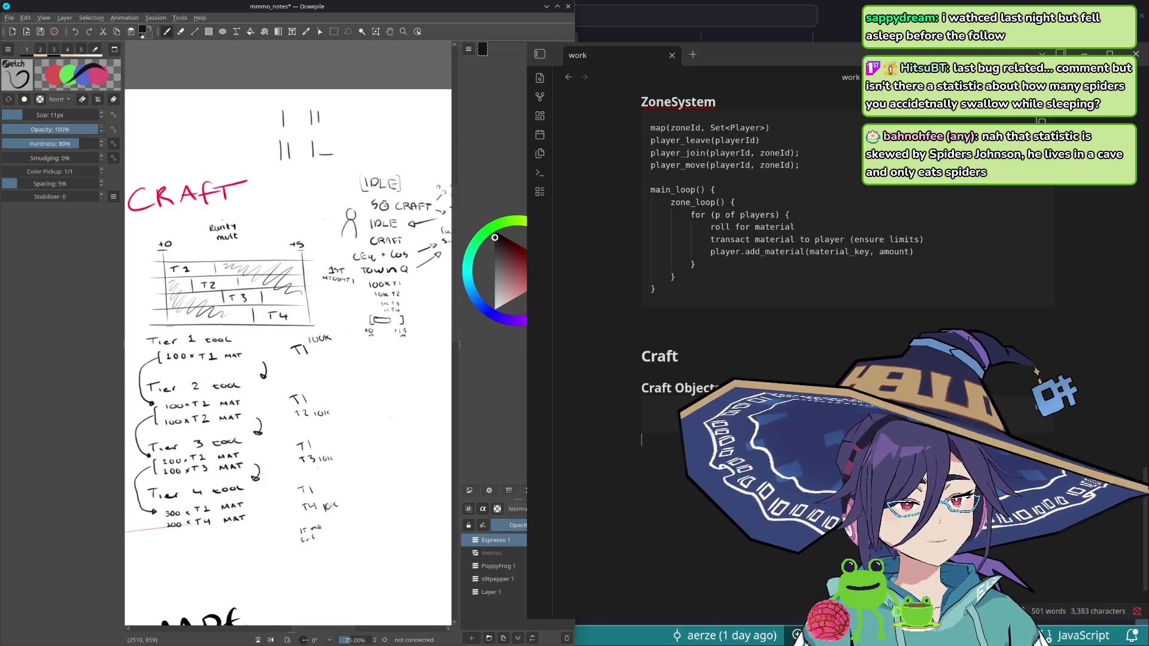
key(Return)
text(###)
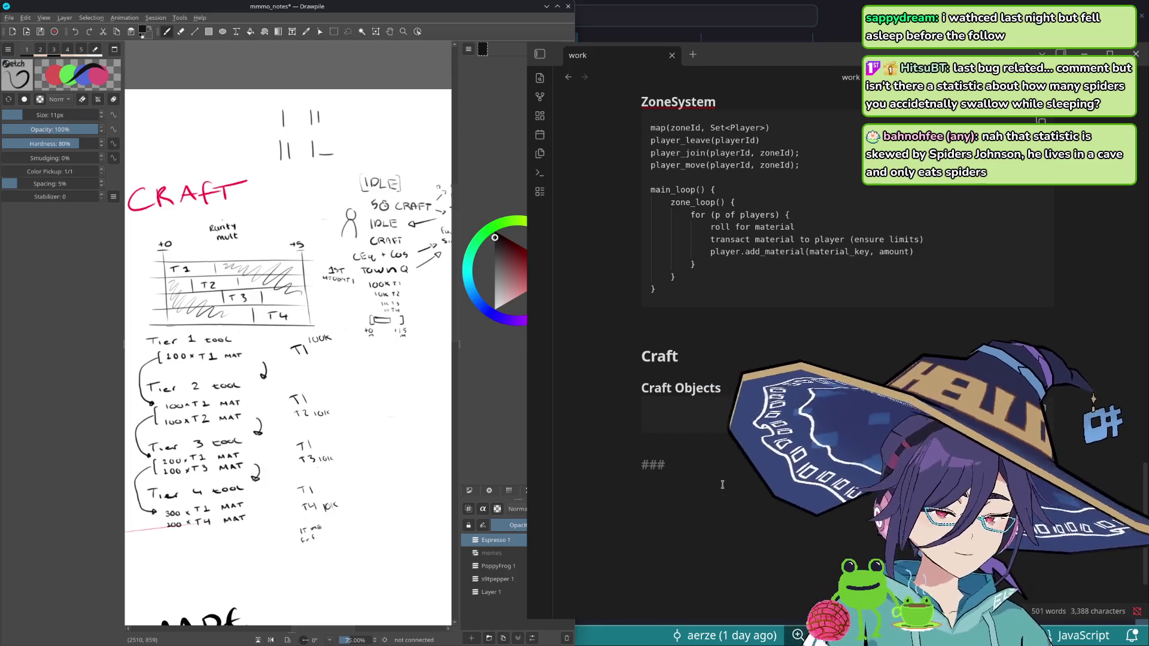
text( Comman)
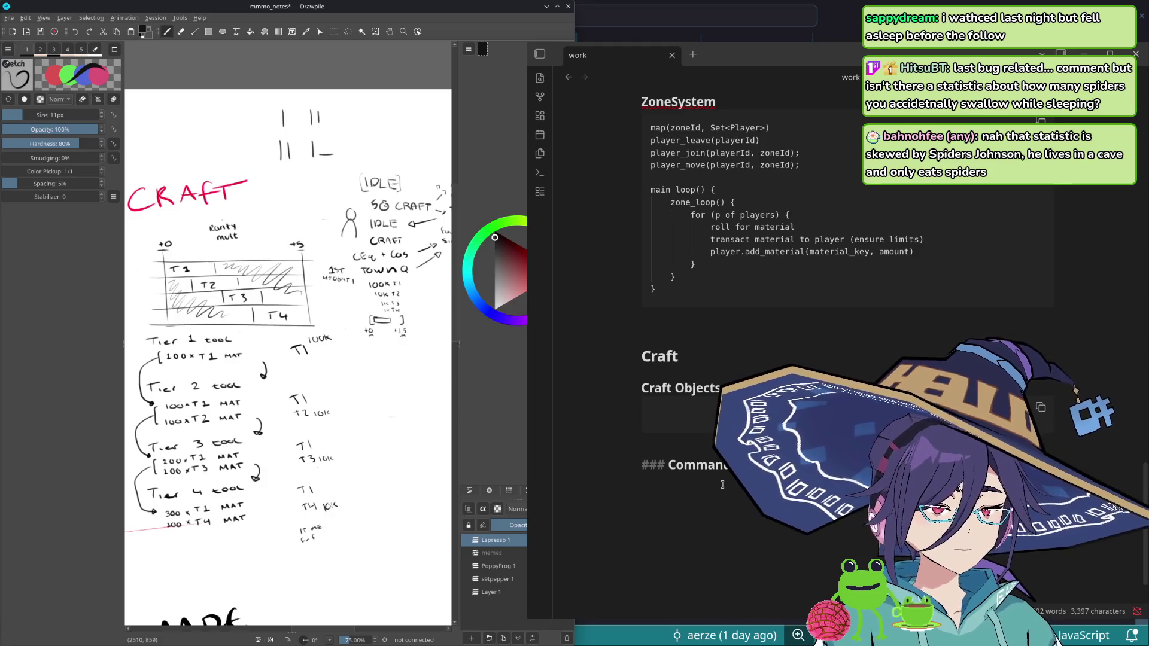
key(Return)
text(@)
key(BackSpace)
text(!fra)
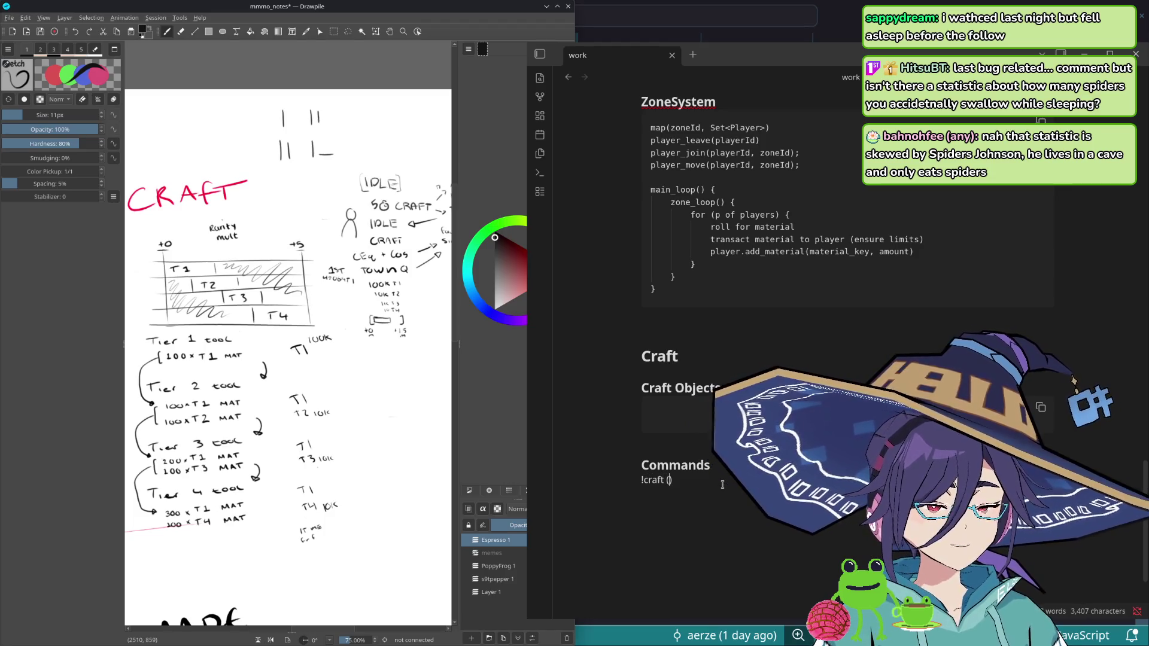
text(er))
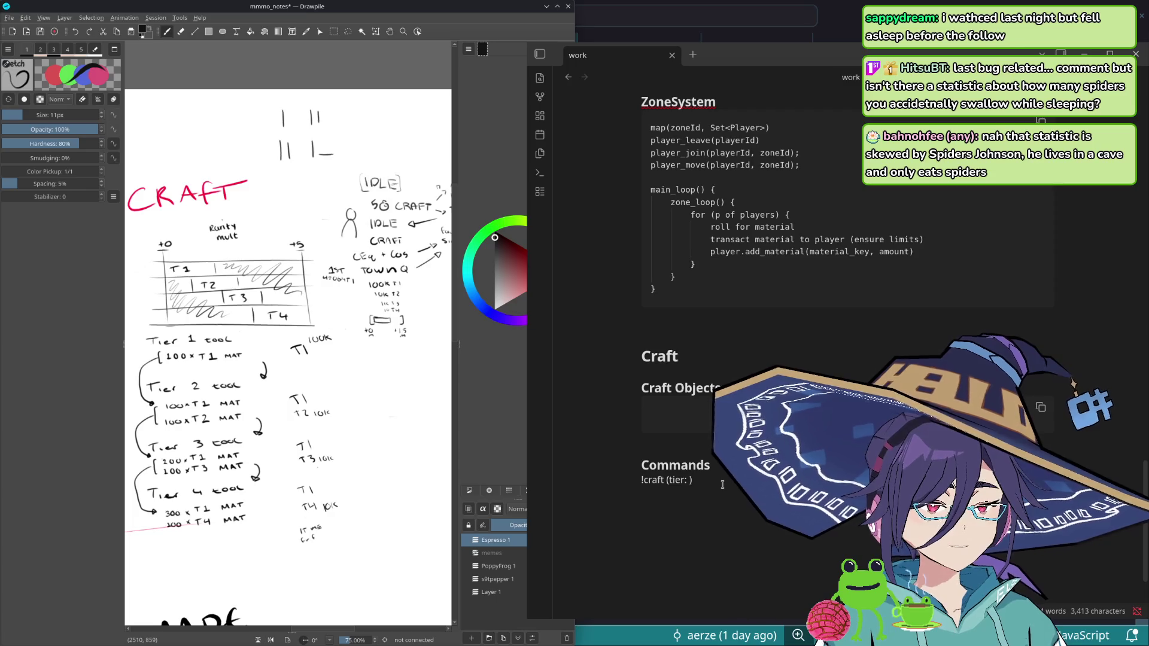
text(ber)
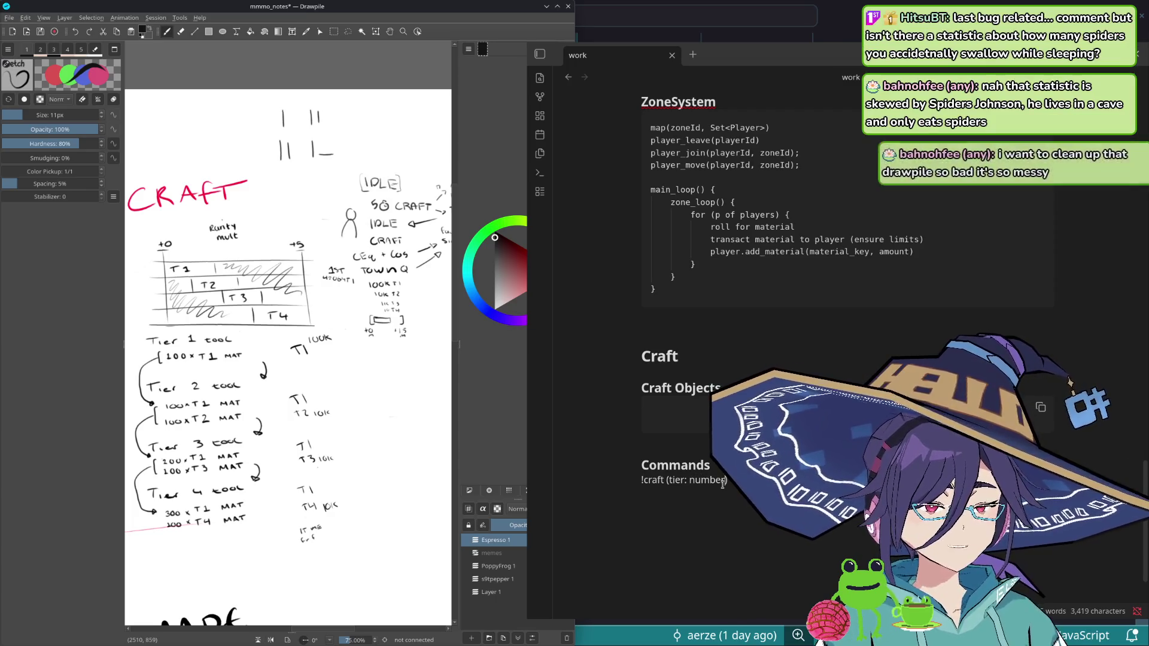
text(level)
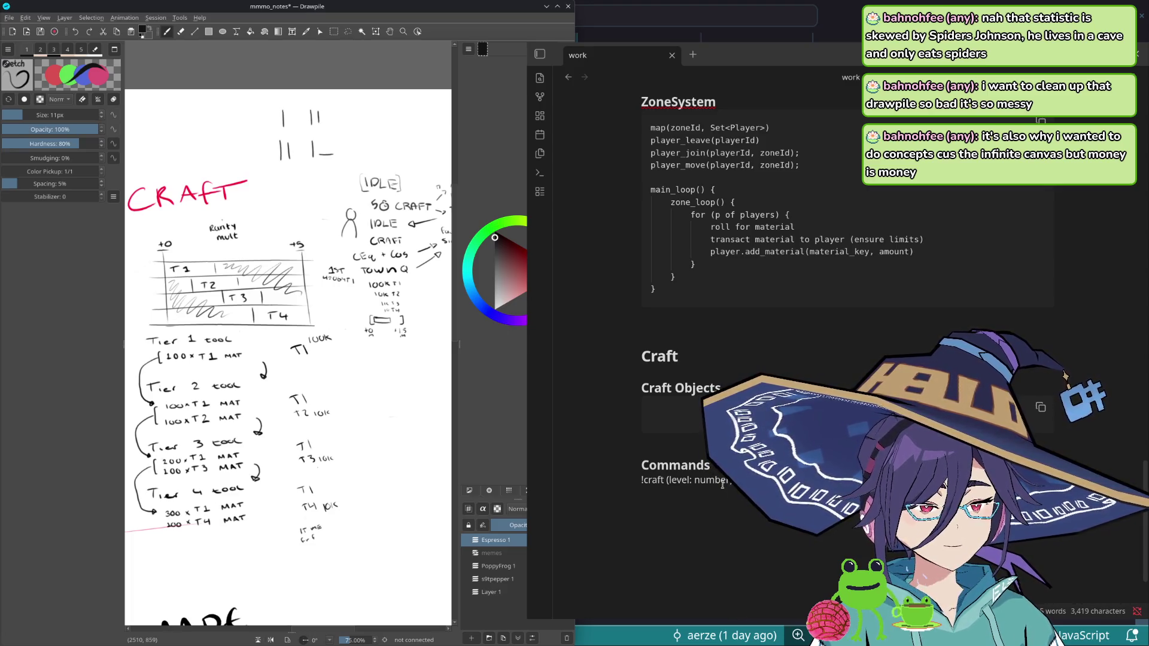
text())
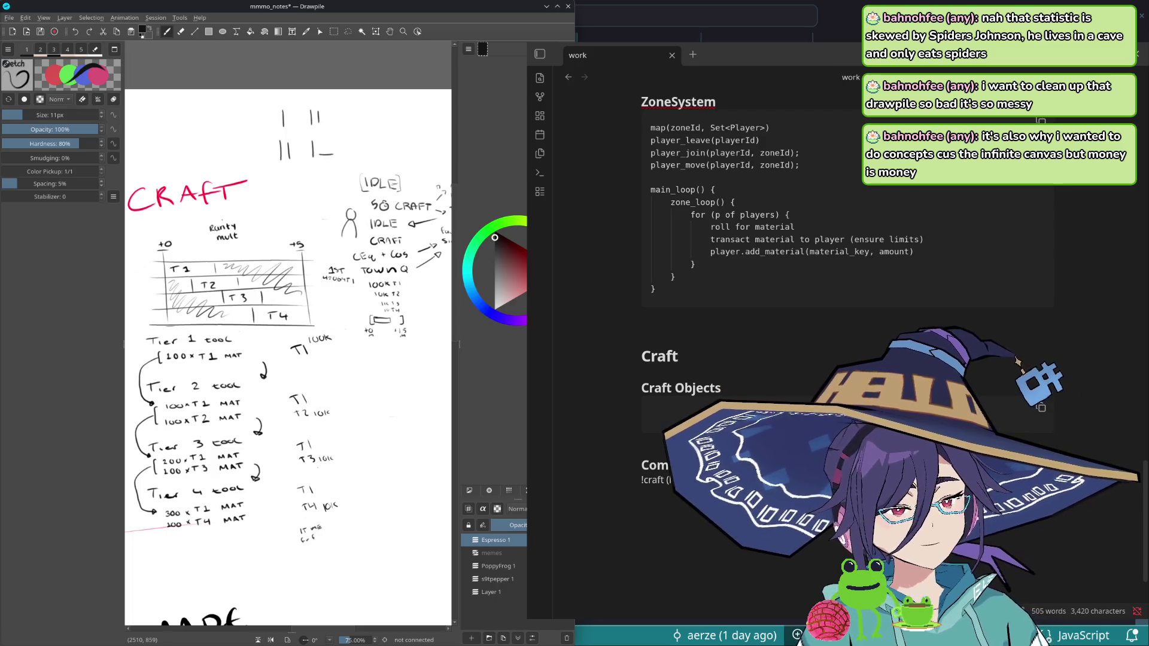
text( -)
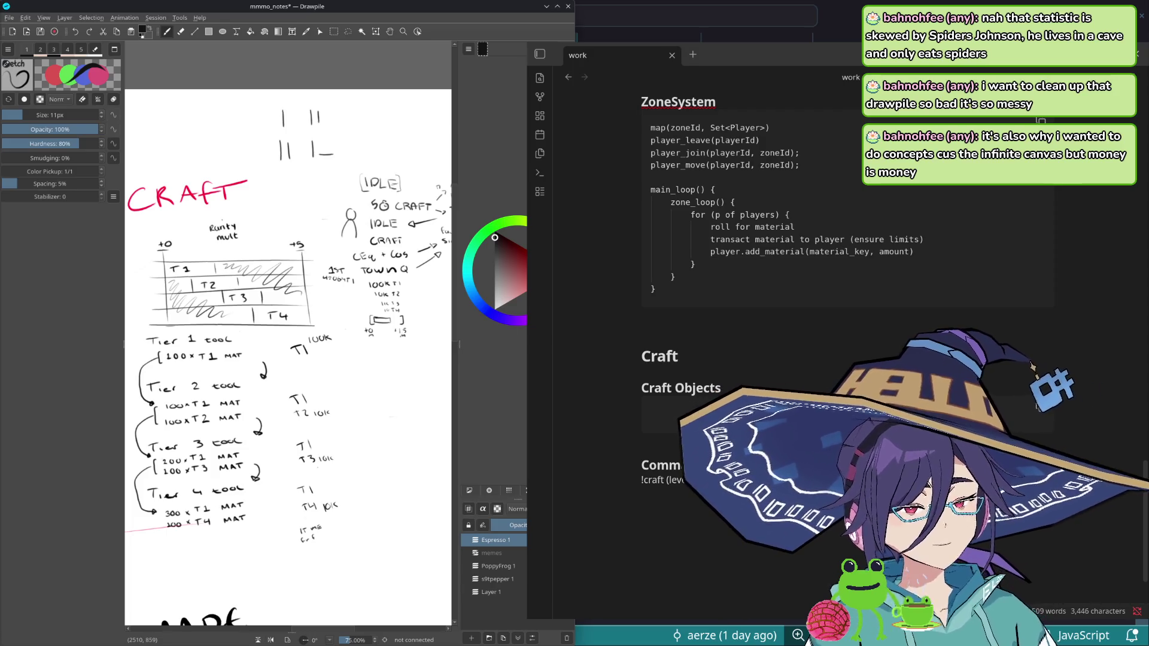
text(, )
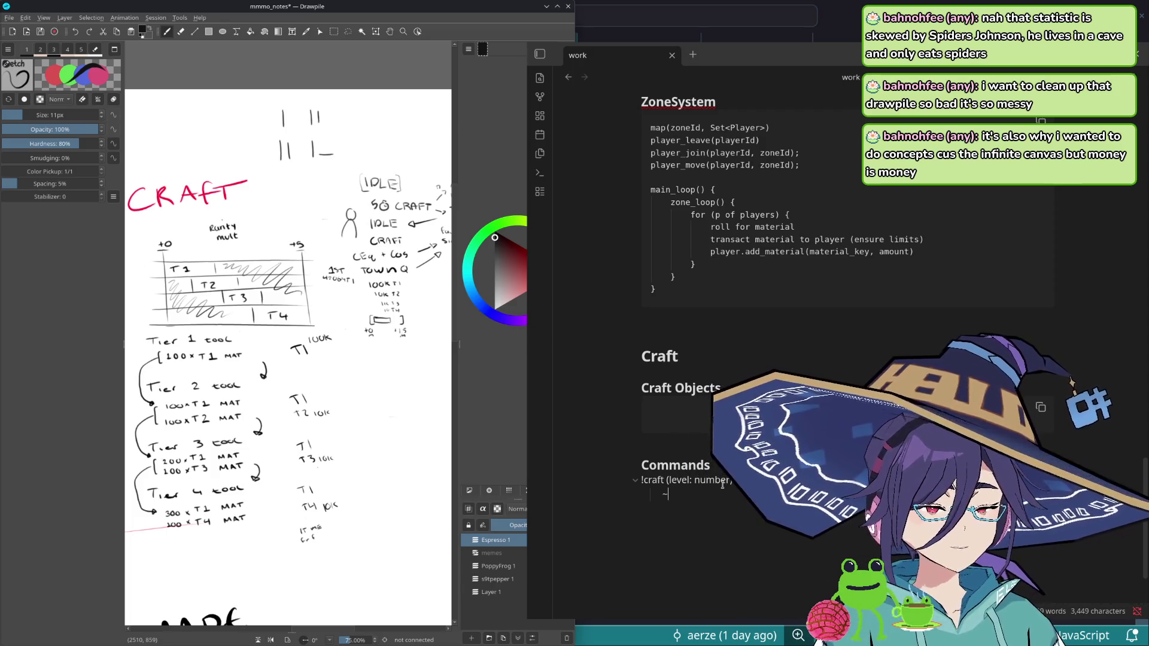
text(!)
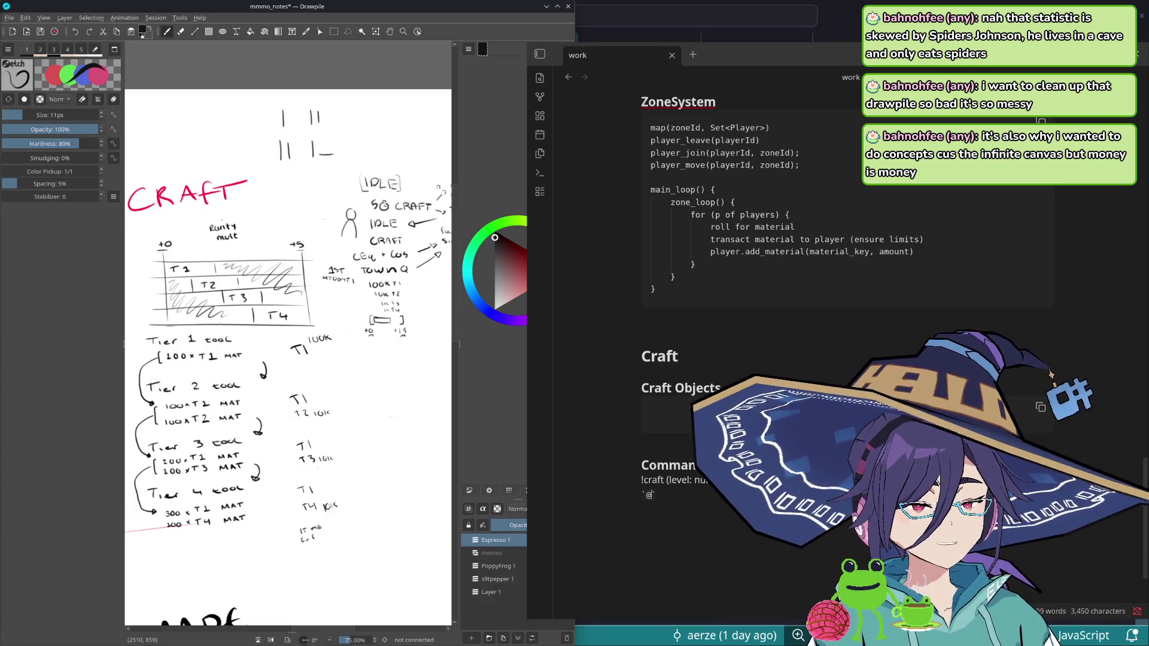
text(craf)
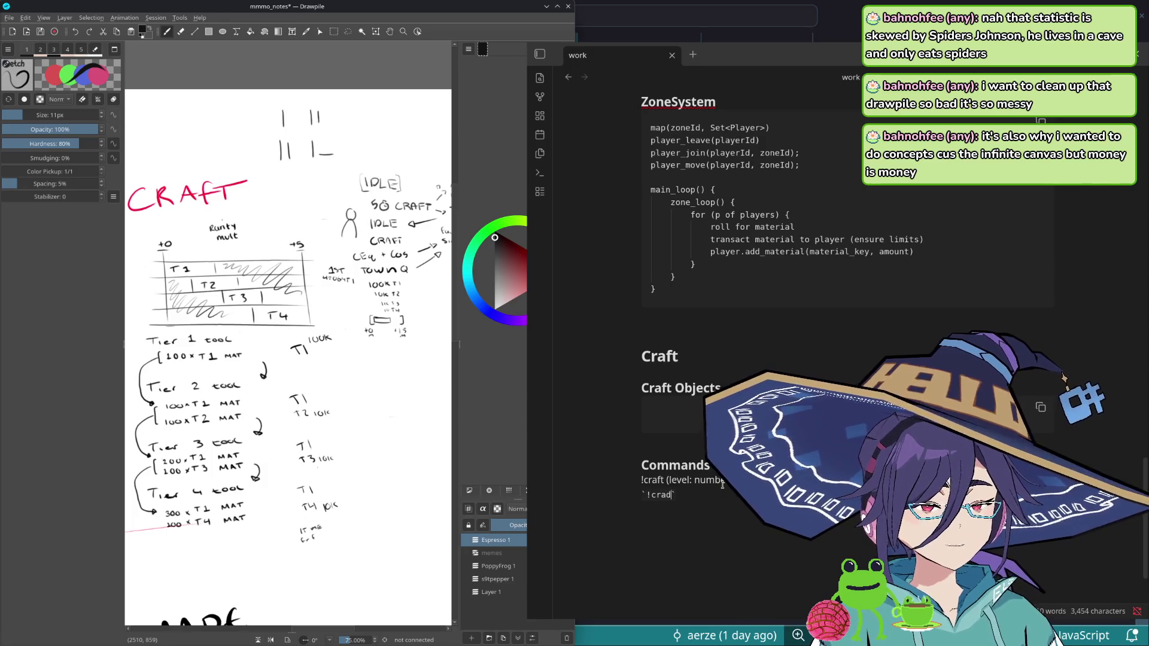
text(t)
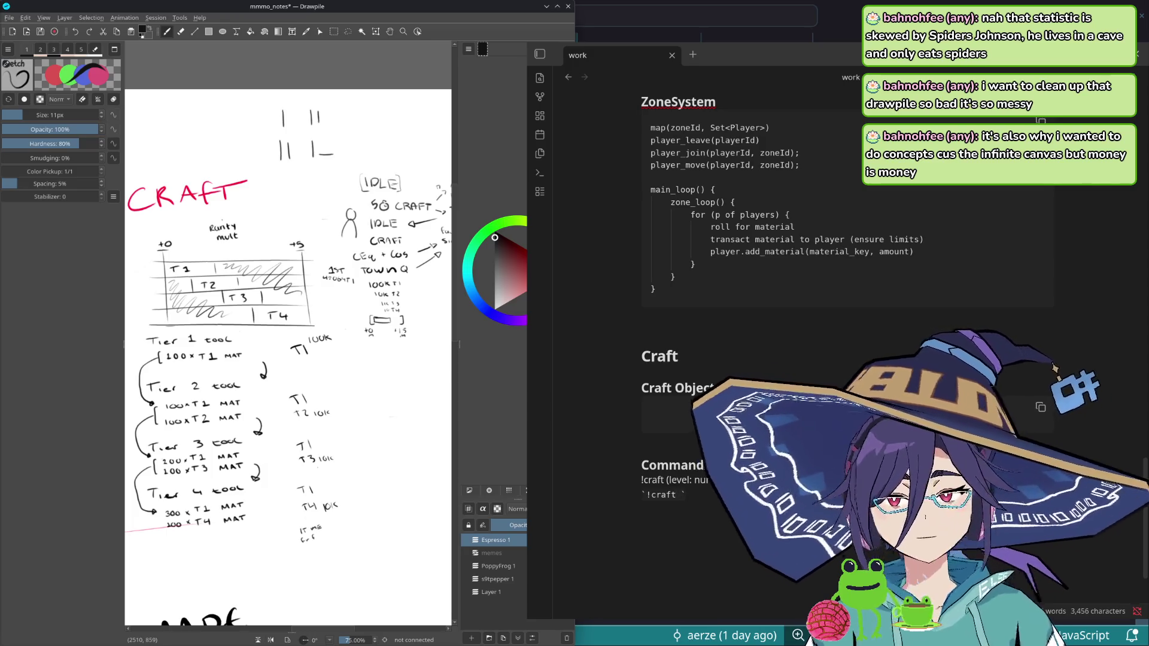
drag(857, 49, 389, 39)
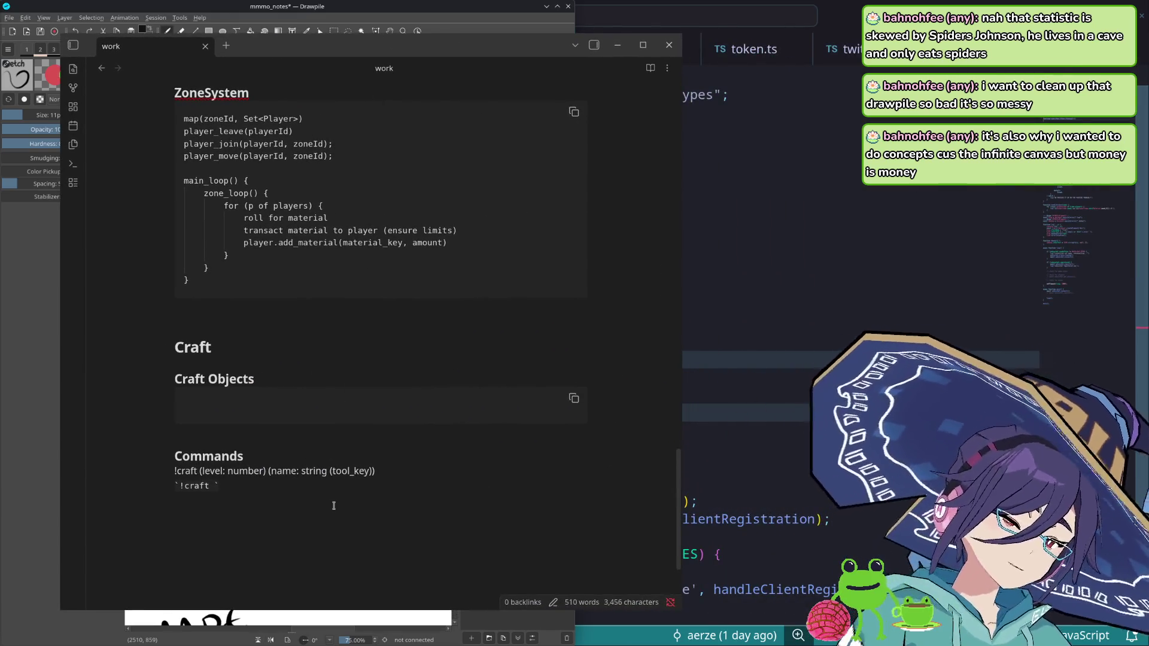
- Complete the inline example as `!craft axe 3` and select its axe 3 arguments
key(ctrl+equal)
text(()
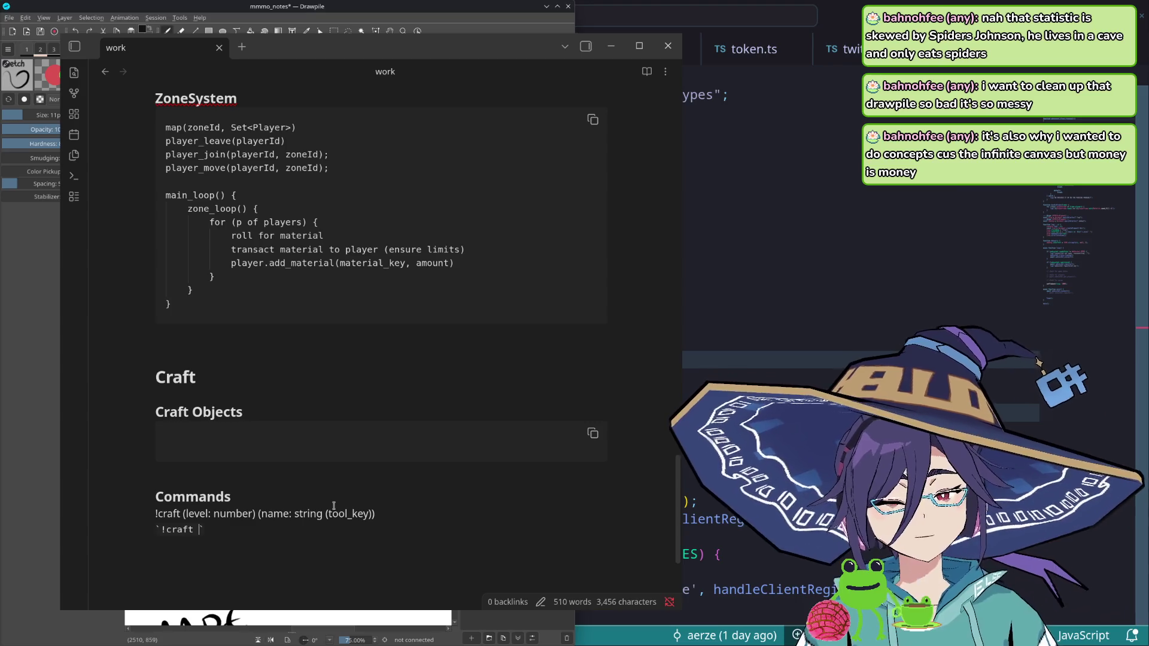
text(a)
text(xe )
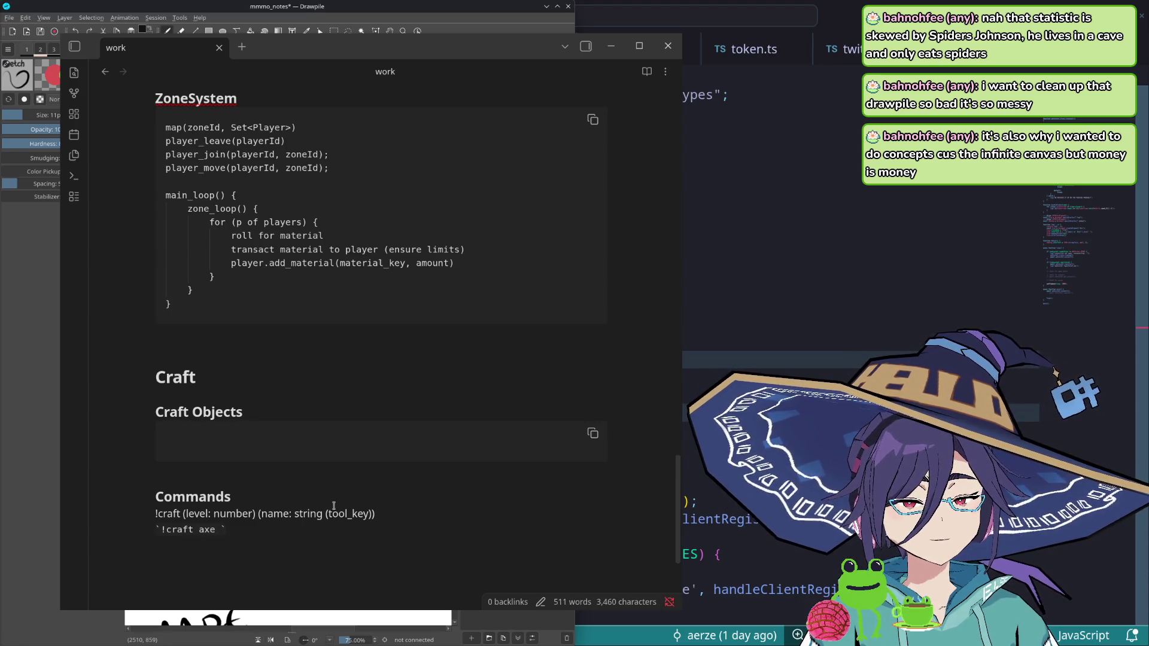
text(3)
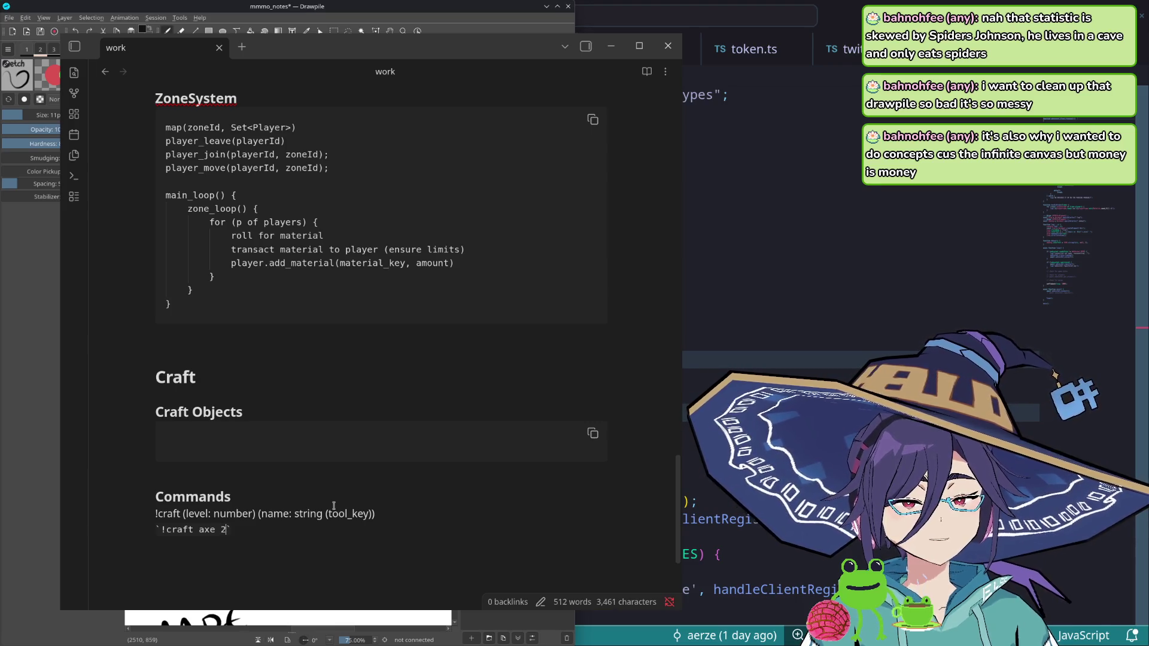
mouse_move(194, 497)
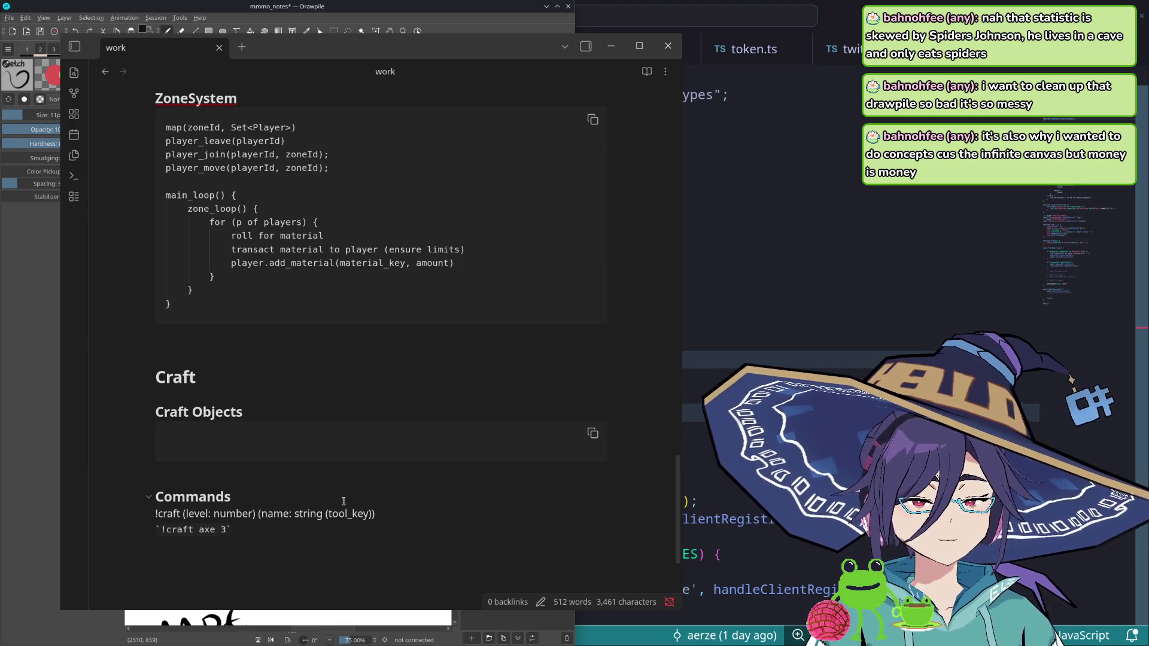
key(ctrl+shift+Left)
key(ctrl+shift+Left)
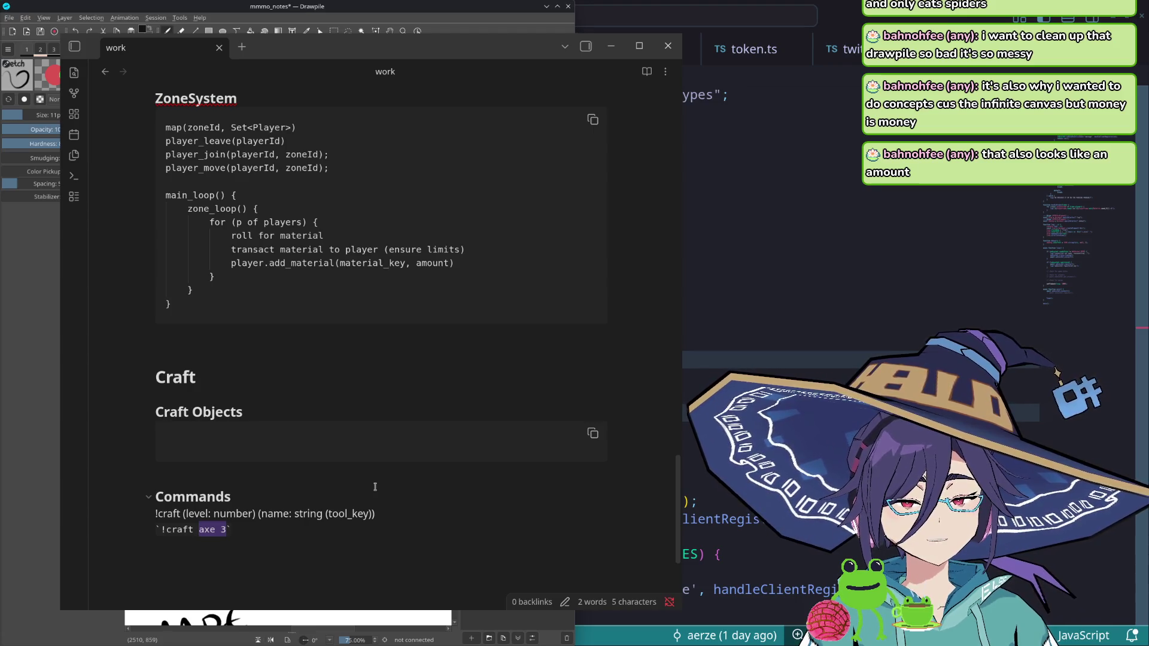
- Remove the (level: number) parameter from !craft and map tool_key to toolname + tier
key(Up)
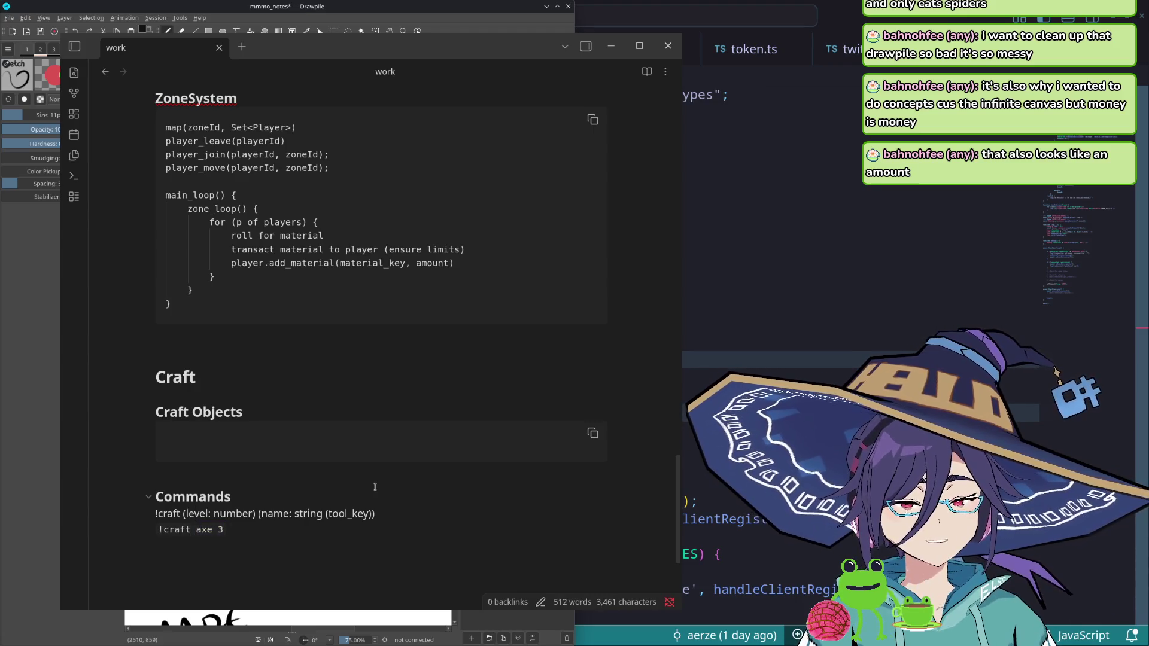
key(ctrl+shift+Right)
key(ctrl+shift+Right)
key(ctrl+shift+Right)
key(BackSpace)
key(End)
text())
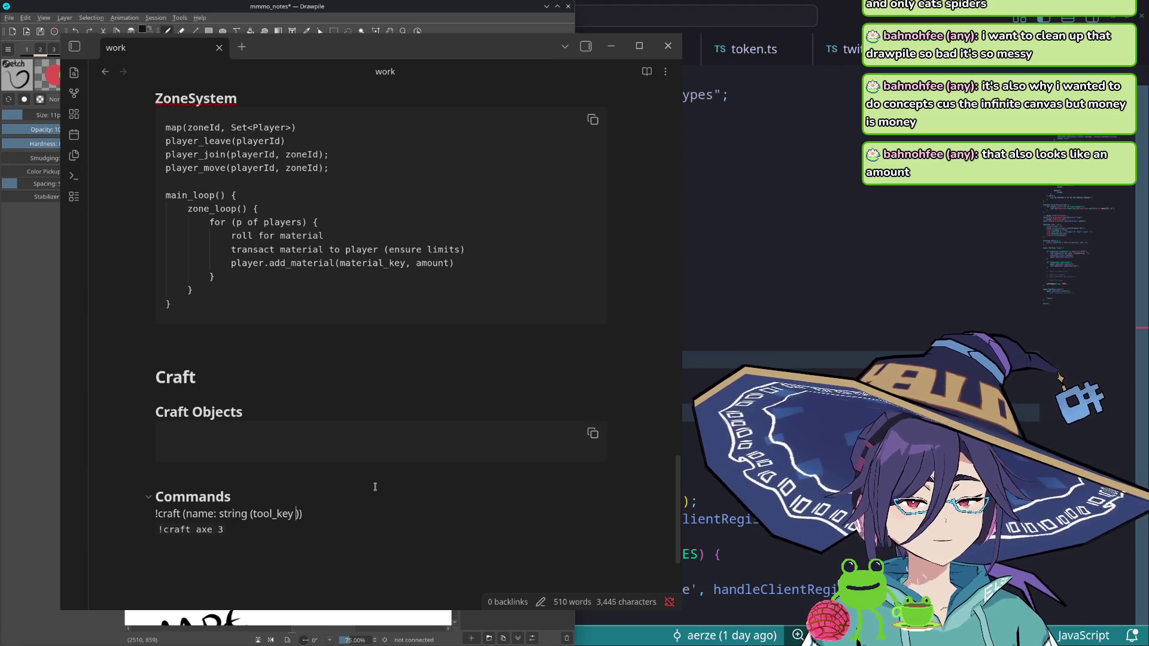
text( -> )
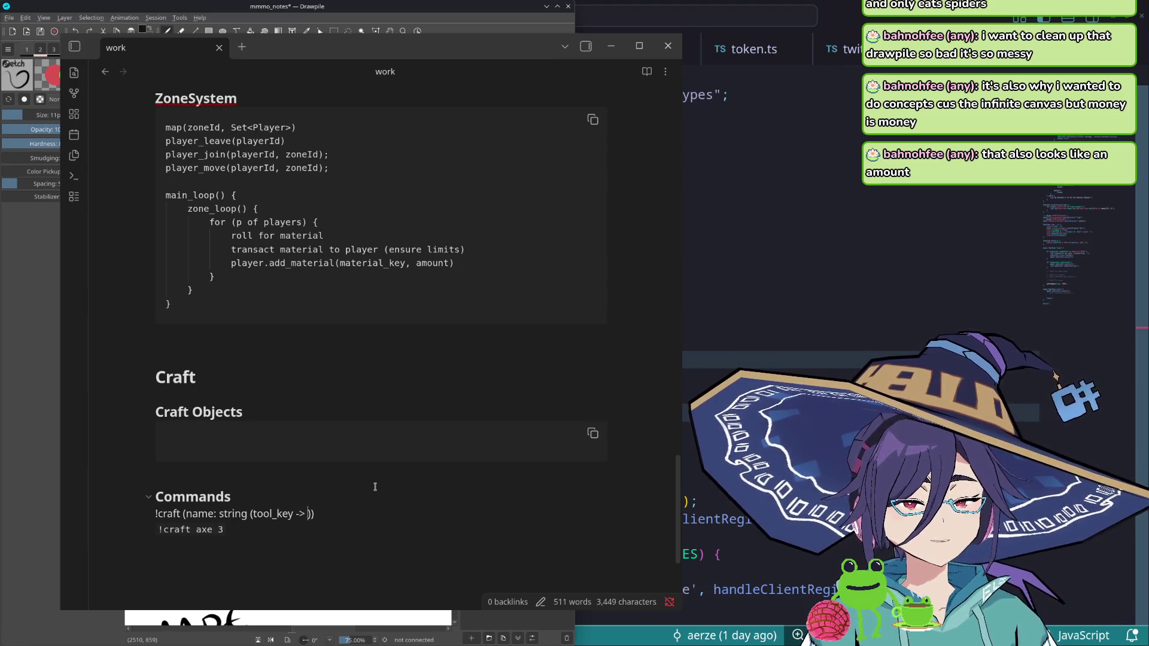
text(tool)
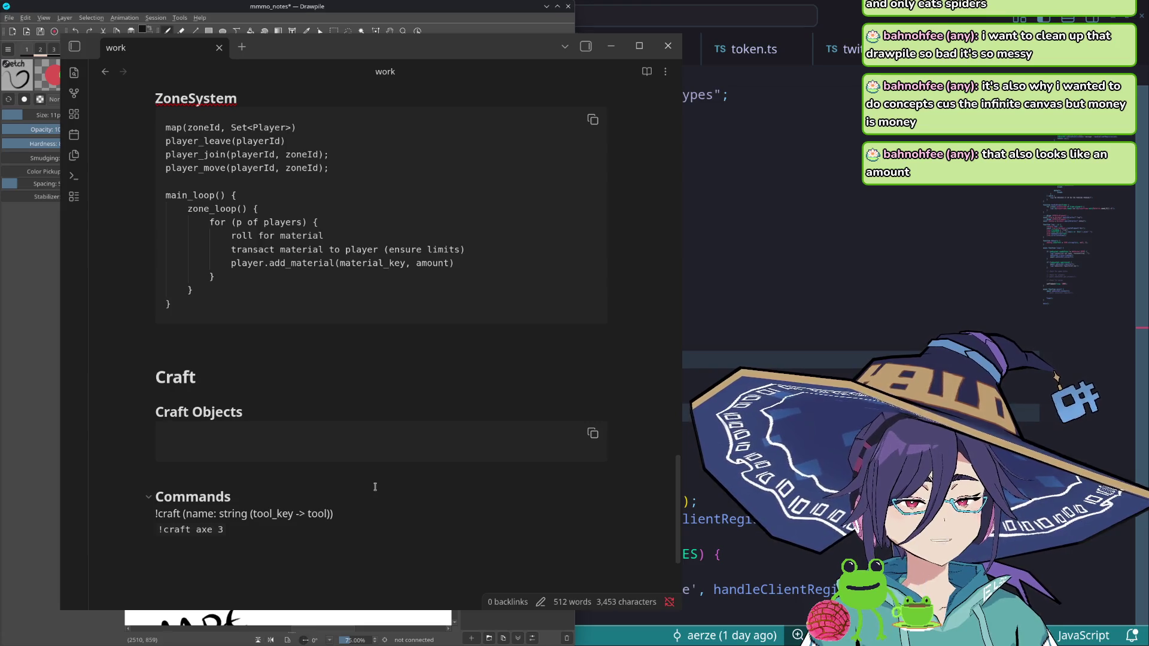
text(name + )
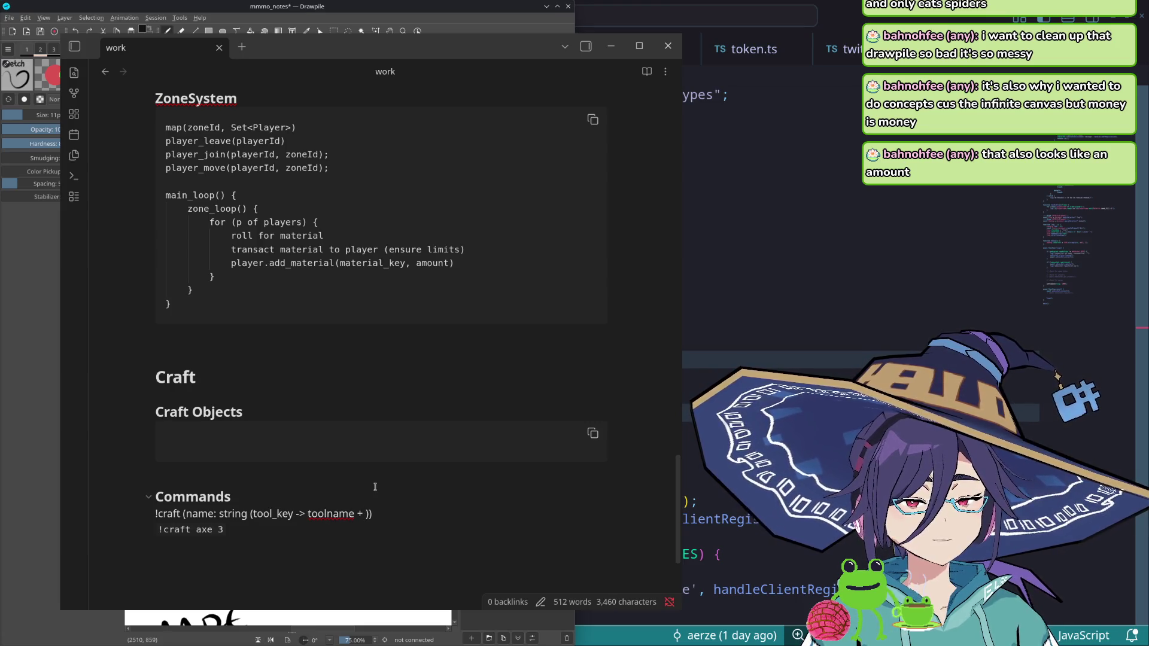
text(tier)
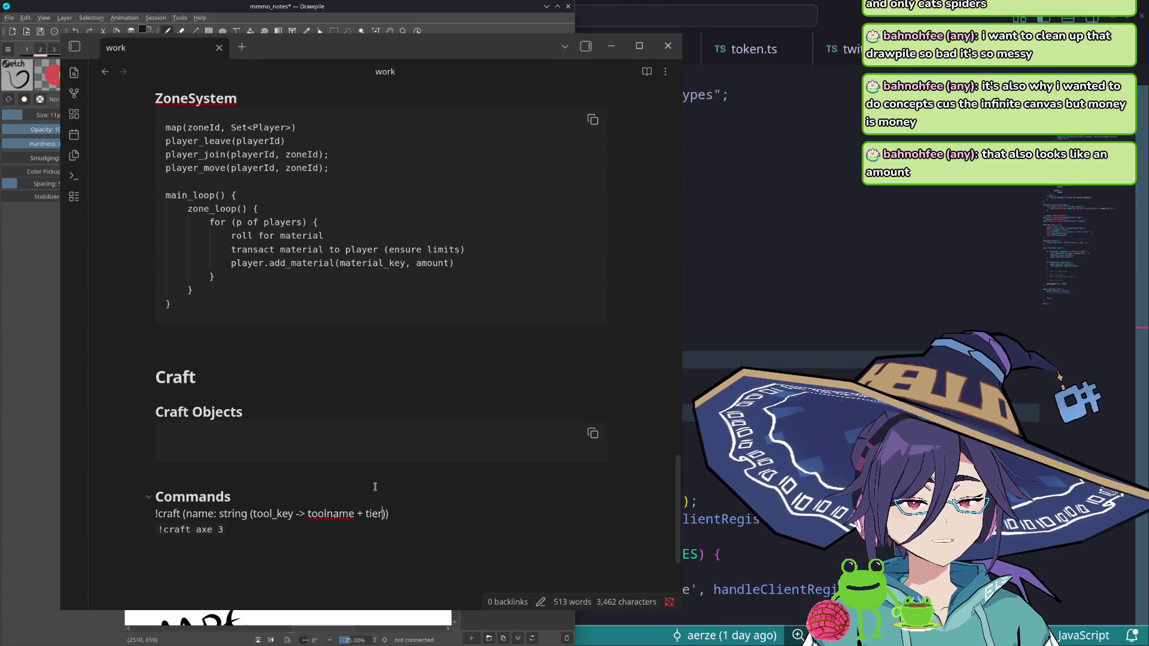
- Replace the example arguments with steel_axe and start a !craft_ line below it
key(Down)
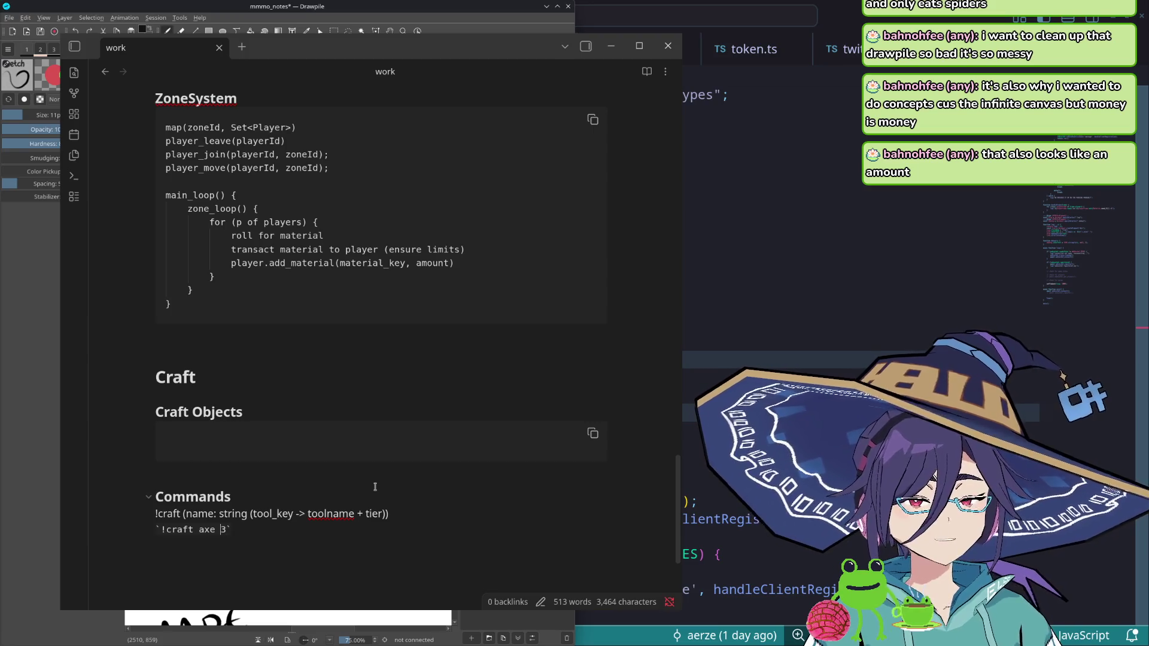
key(shift+Left)
key(shift+Left)
key(shift+Left)
text(steel_ace)
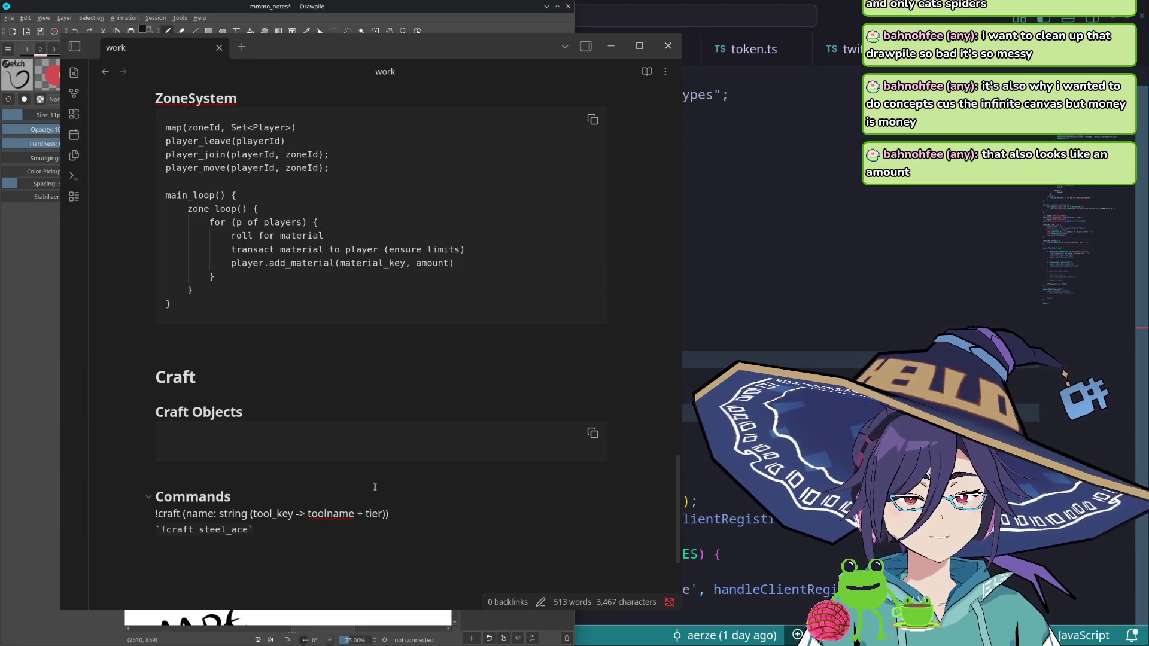
text(xe)
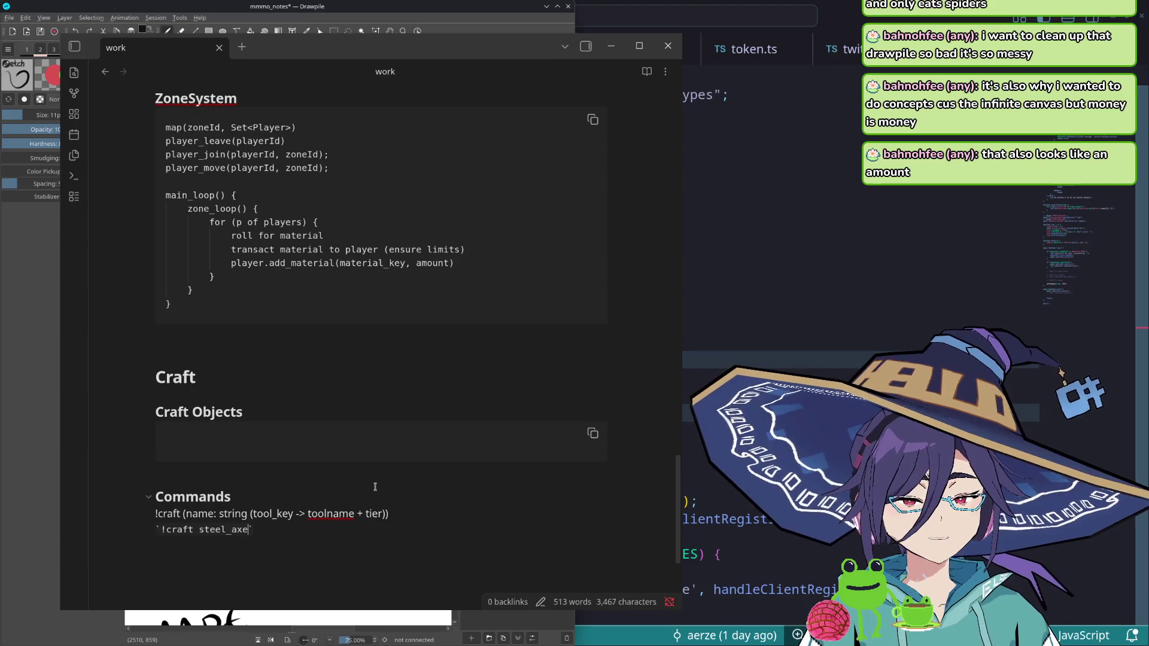
key(Return)
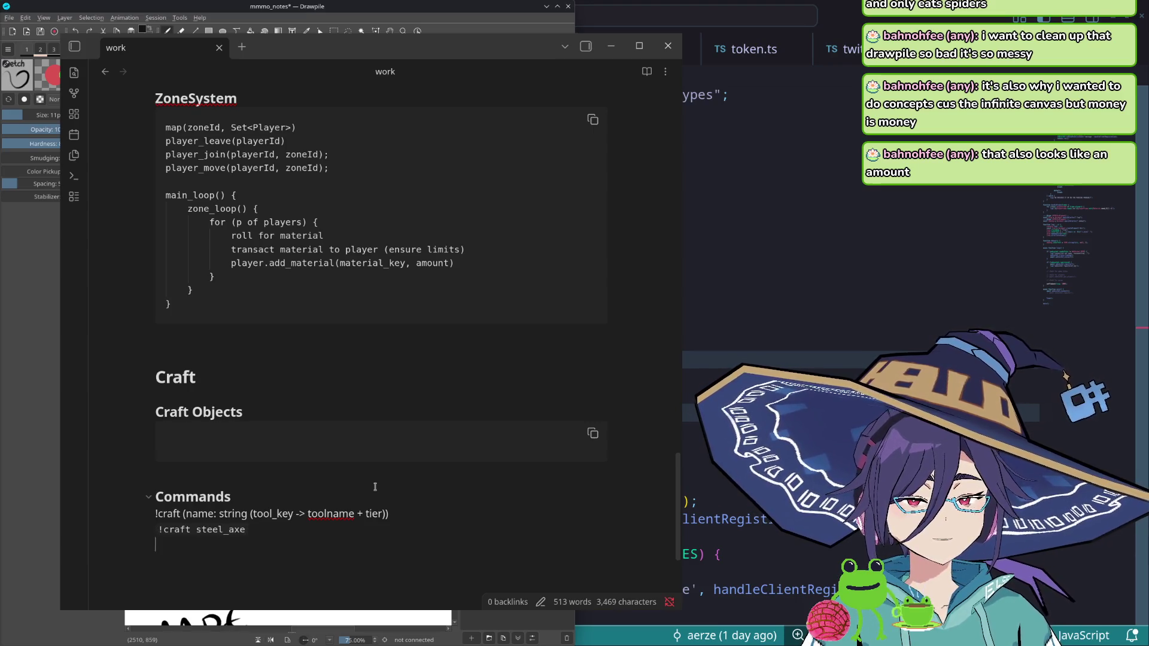
text(!craft_list)
- Change the example from steel_axe to iron_axe
key(Up)
key(Up)
key(shift+End)
key(shift+Left)
key(shift+Left)
key(shift+Left)
key(shift+Left)
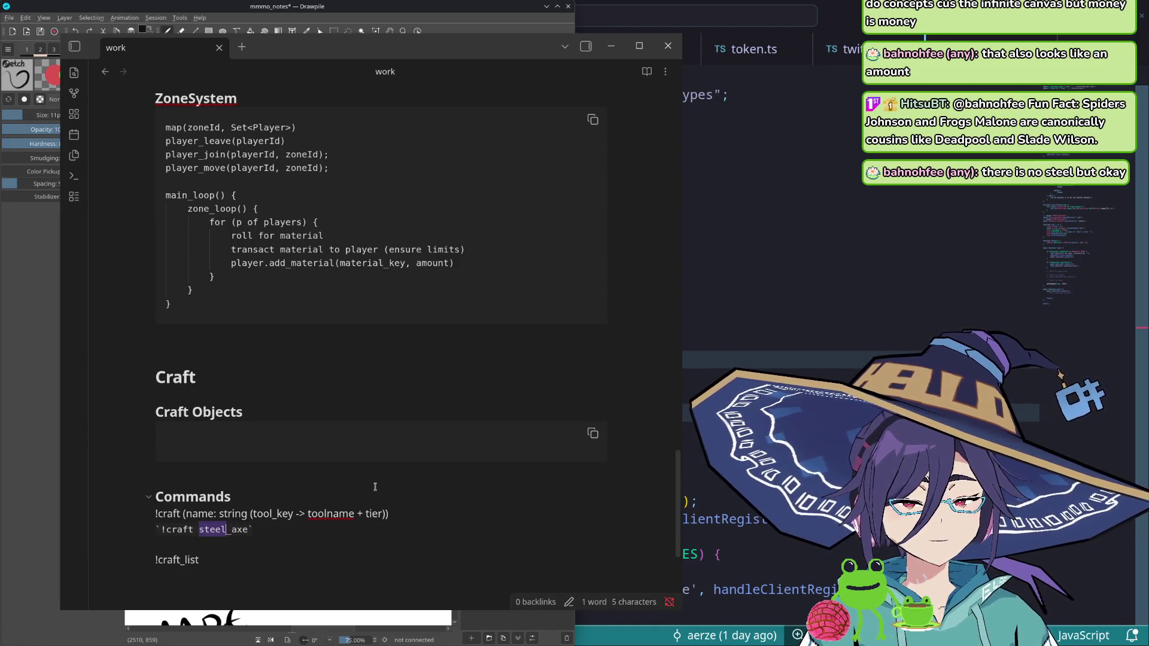
text(s)
key(BackSpace)
text(iron)
- Write the !craft_list command with a <link to some documentation for commands> placeholder
key(Down)
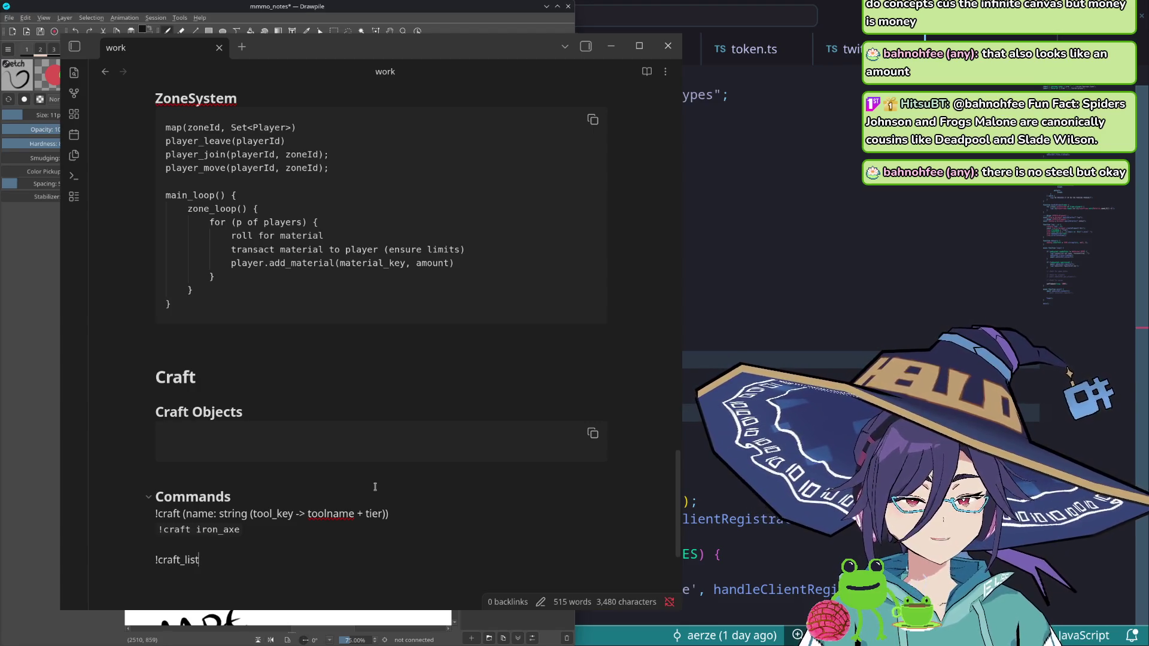
key(BackSpace)
key(BackSpace)
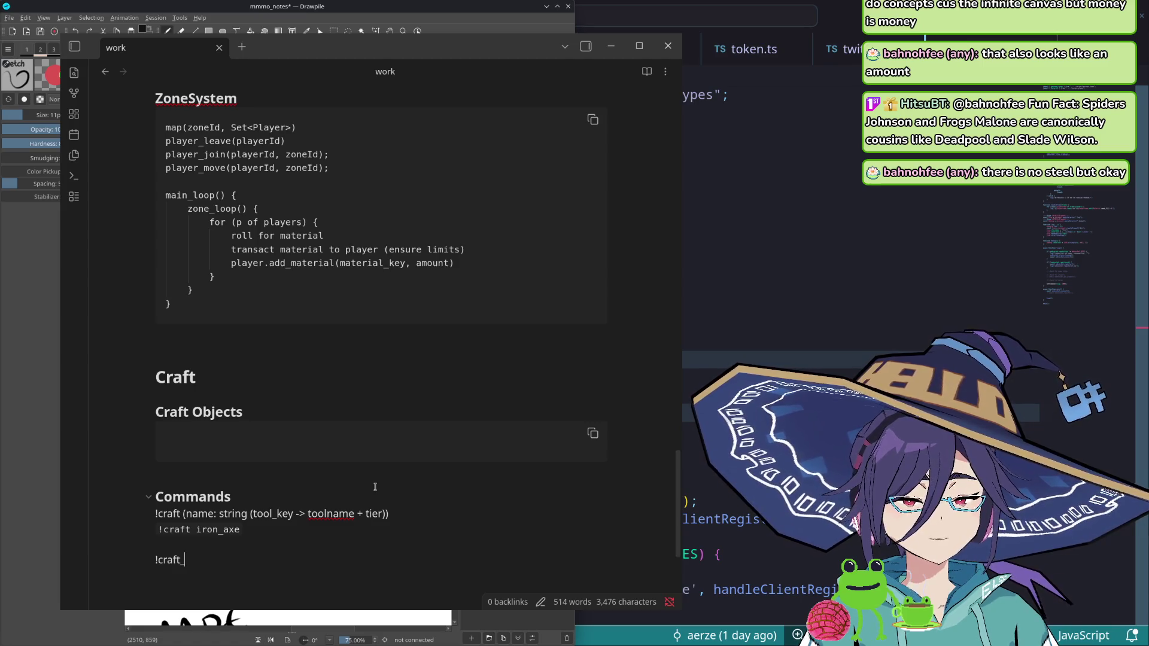
text(list)
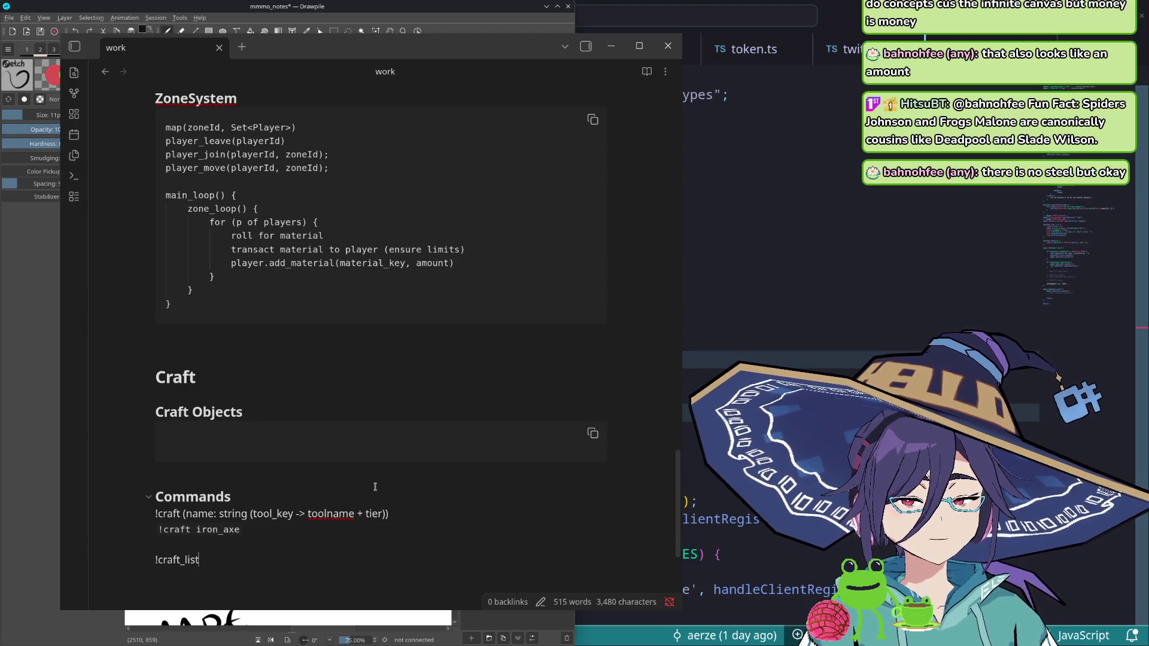
text( li)
text(link to)
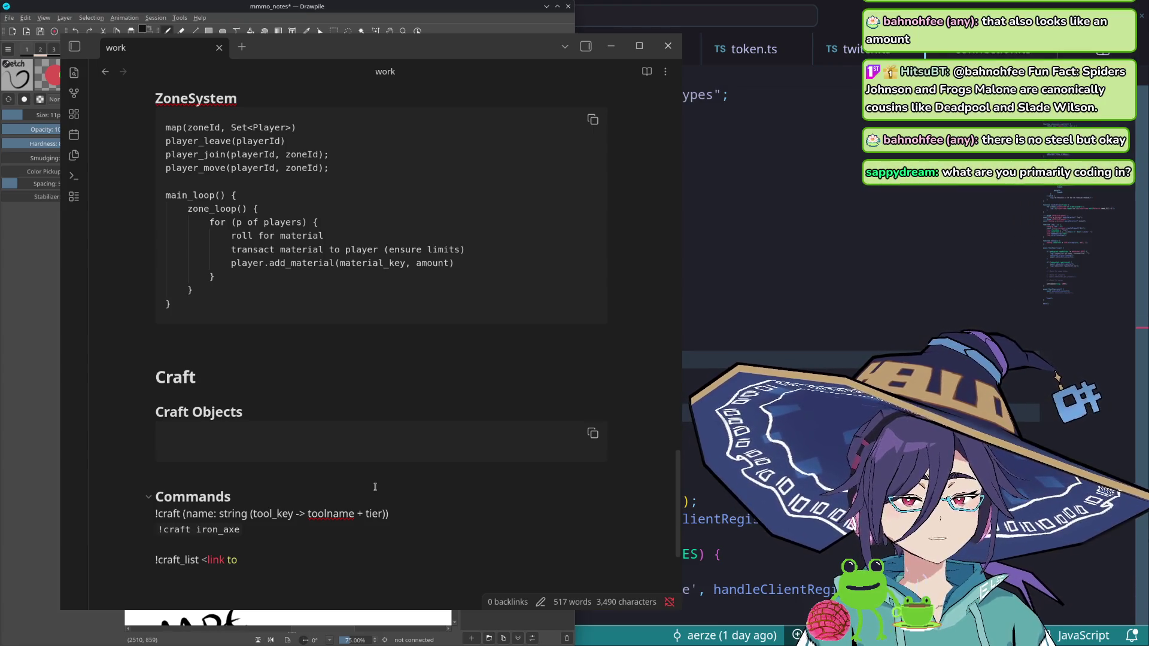
text(some document)
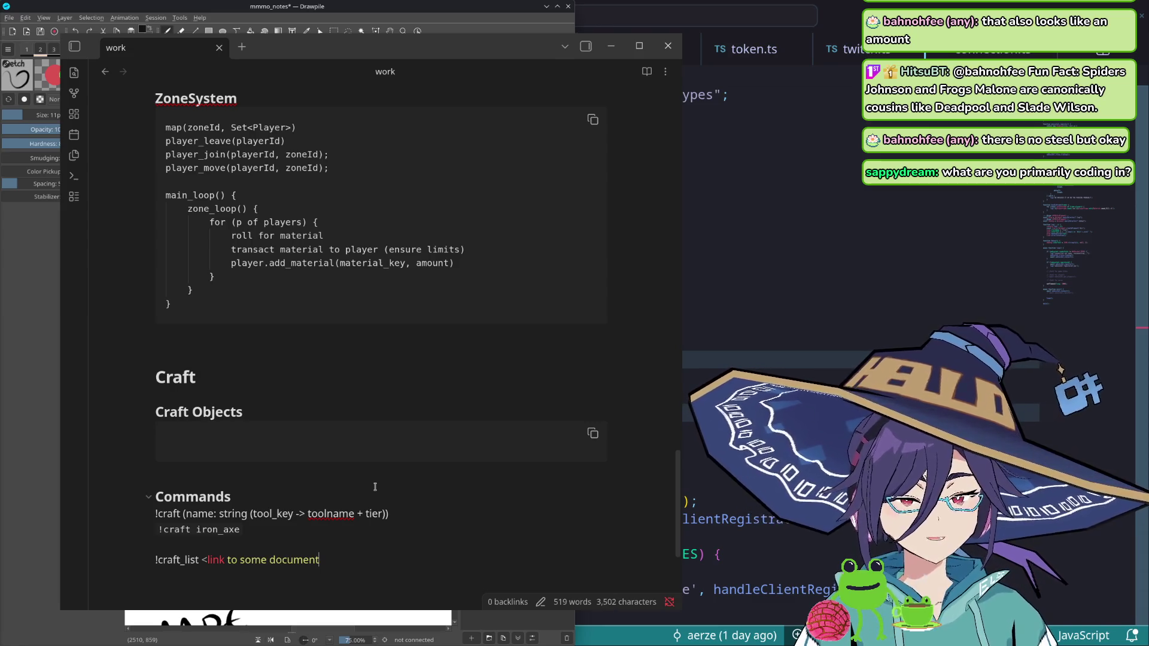
text(ation)
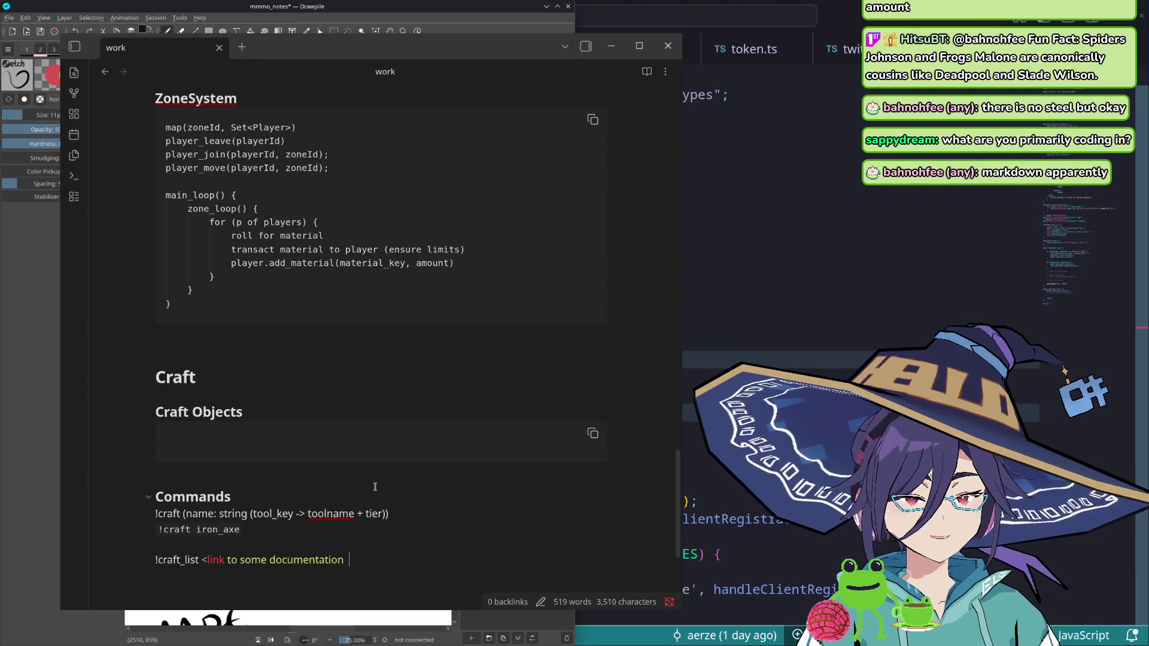
text(r commands>)
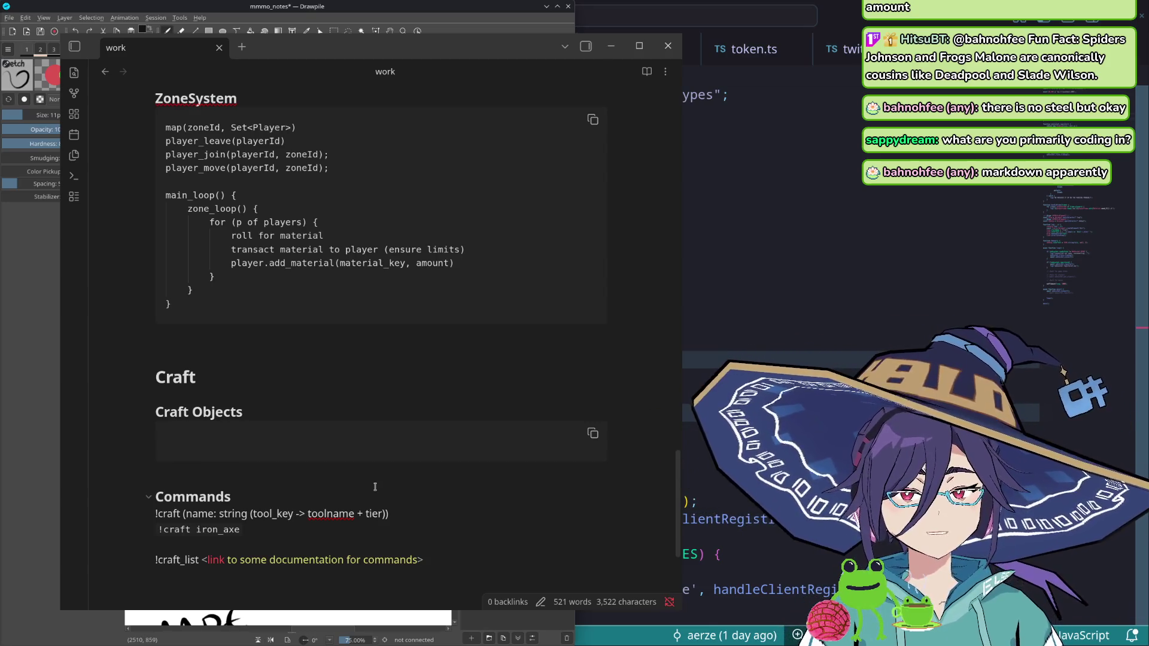
- Focus the code editor and hide the floating note window to look over overlay_client.js
click(759, 271)
click(768, 291)
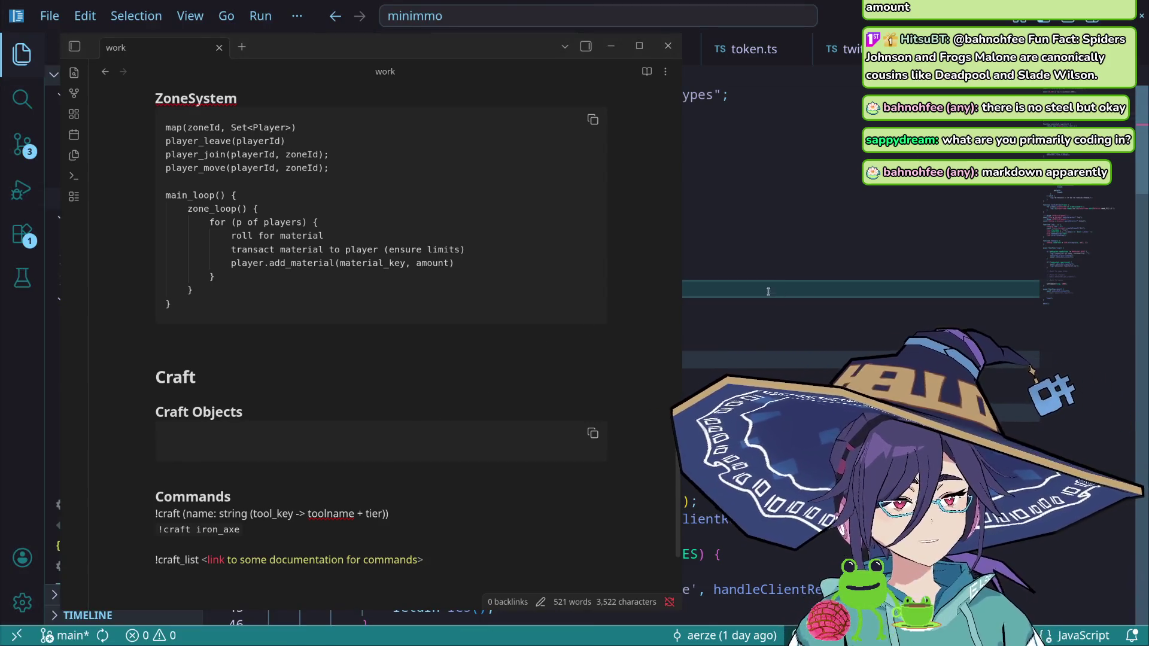
drag(468, 46, 475, 64)
right_click(477, 64)
mouse_move(516, 112)
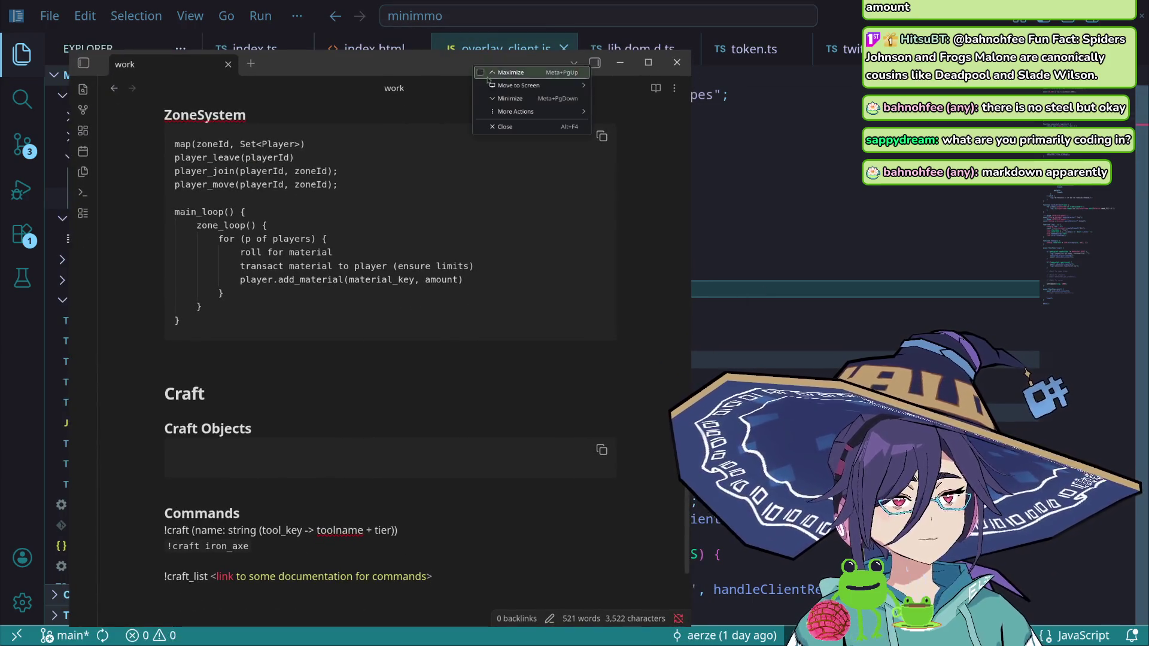
click(639, 138)
drag(532, 66, 536, 67)
key(alt+Tab)
scroll(445, 350, down, 3)
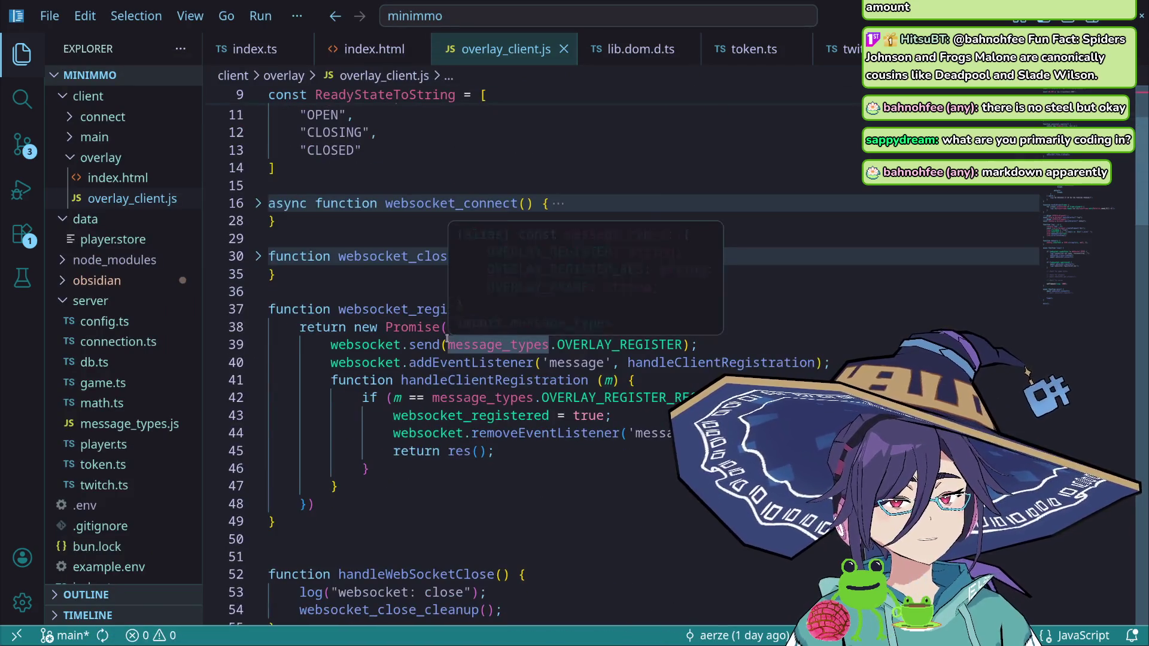
scroll(444, 351, down, 7)
scroll(434, 368, down, 4)
scroll(435, 368, down, 8)
scroll(434, 405, up, 3)
scroll(435, 405, up, 3)
scroll(434, 407, up, 2)
scroll(433, 406, up, 4)
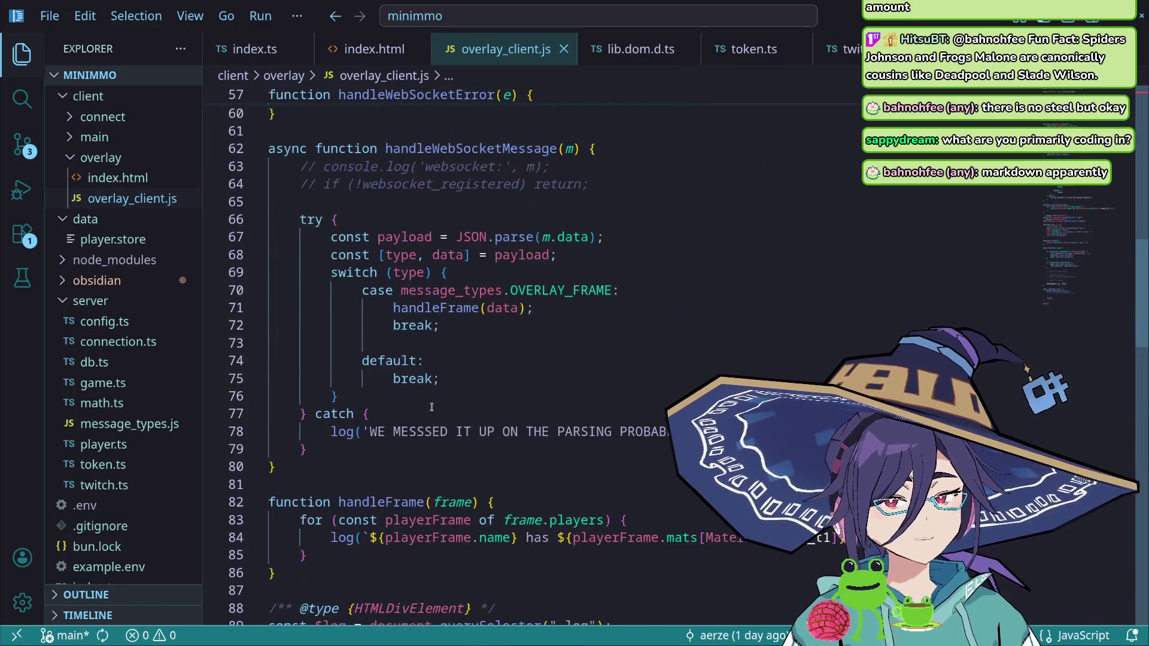
scroll(431, 407, up, 6)
scroll(431, 407, up, 1)
scroll(433, 408, up, 4)
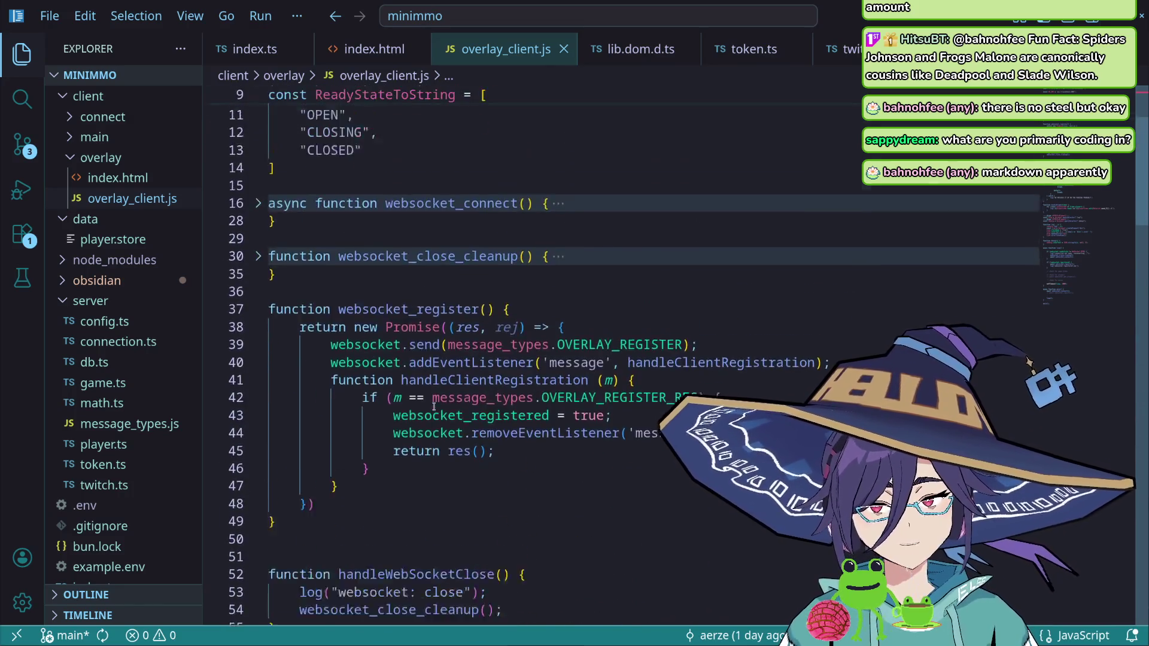
scroll(434, 409, up, 3)
scroll(433, 413, down, 2)
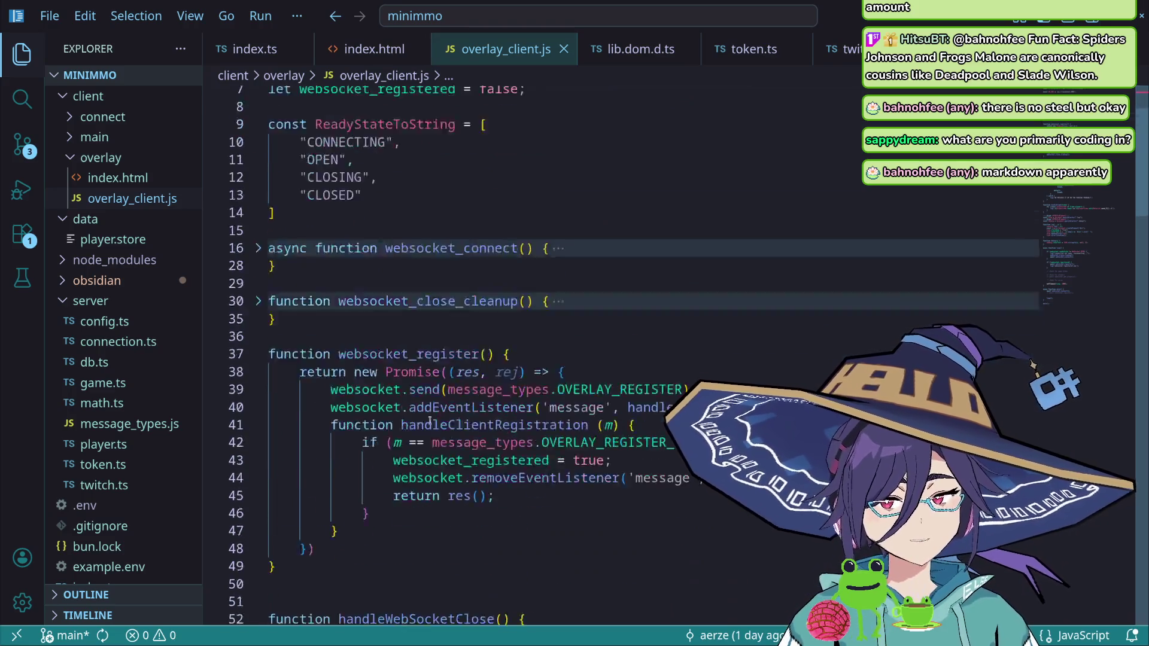
scroll(430, 419, up, 2)
- Bring the work note back over the code editor
click(482, 303)
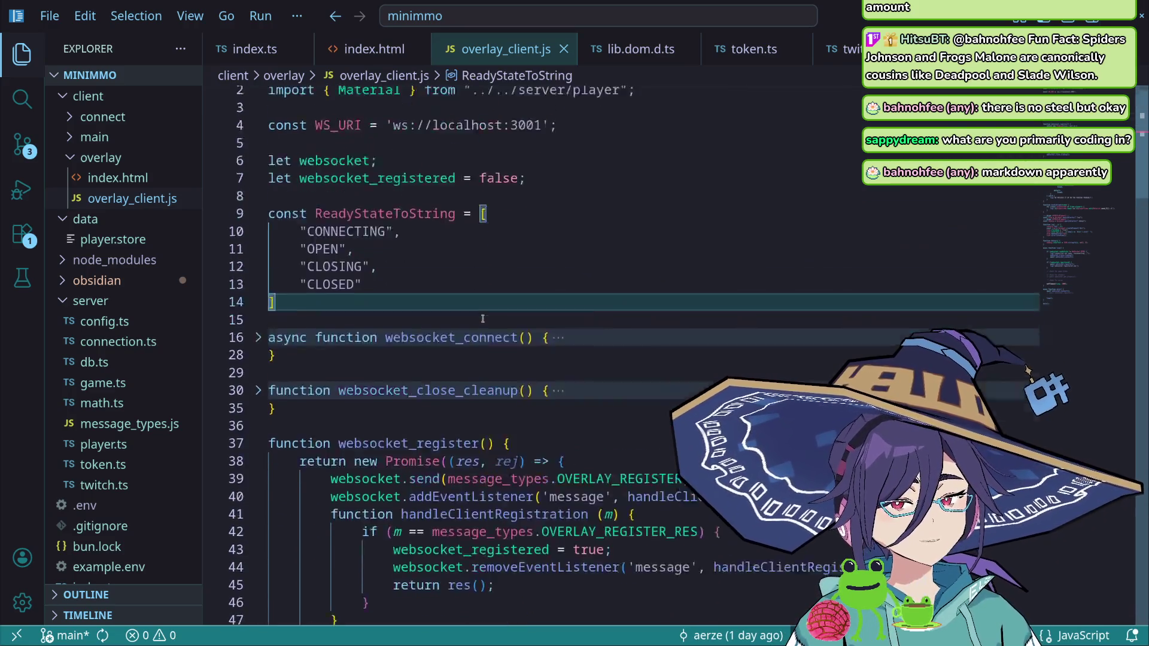
scroll(482, 314, up, 1)
key(alt+Tab)
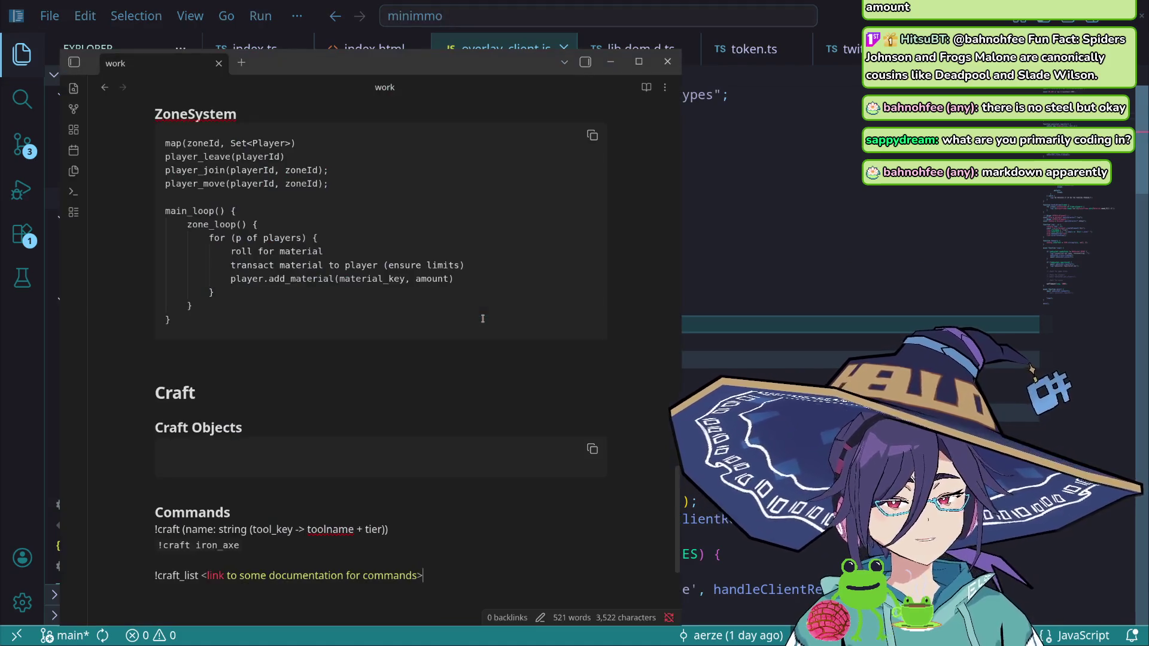
scroll(280, 323, down, 4)
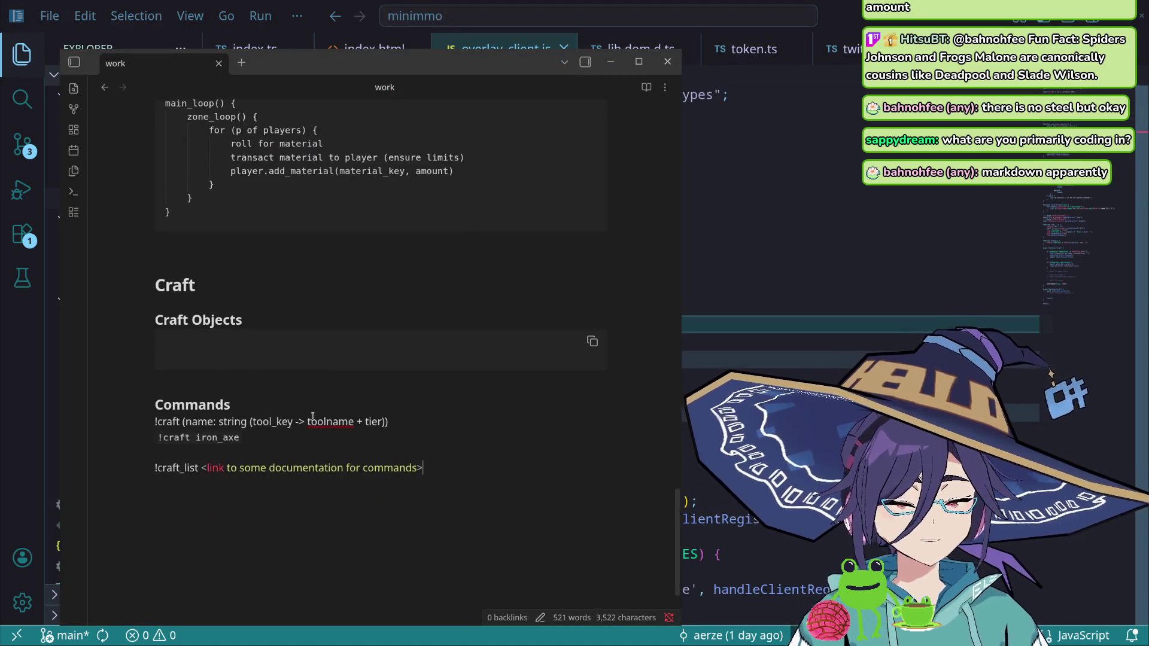
scroll(326, 415, down, 2)
scroll(327, 421, up, 7)
scroll(324, 433, down, 3)
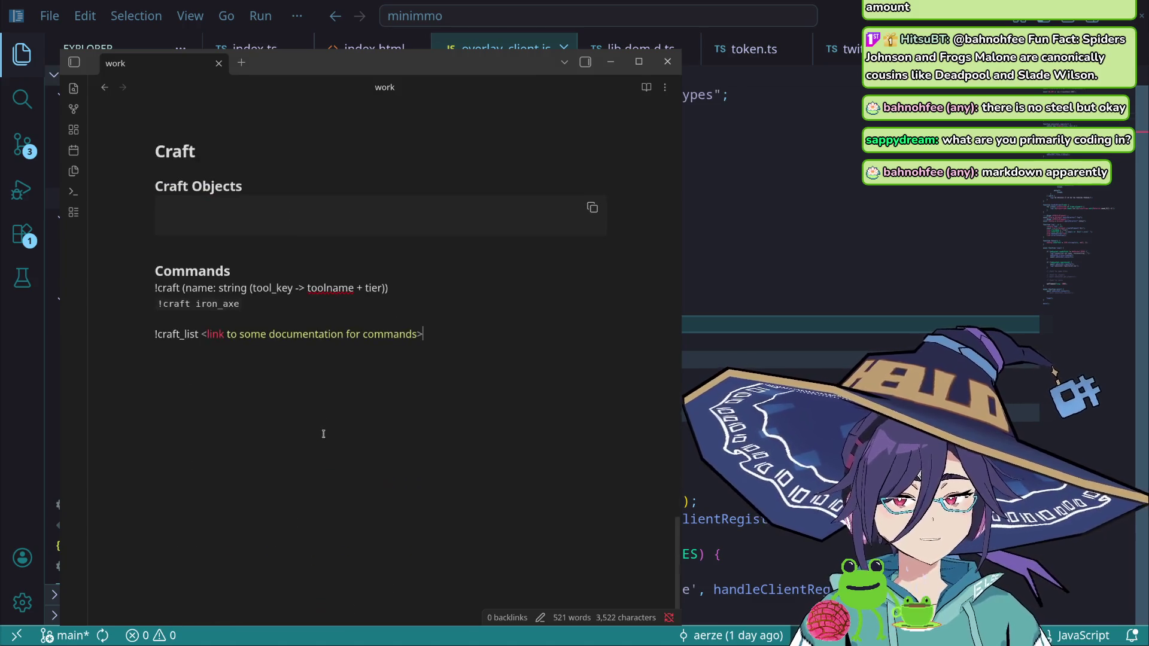
scroll(413, 383, up, 2)
scroll(455, 377, down, 3)
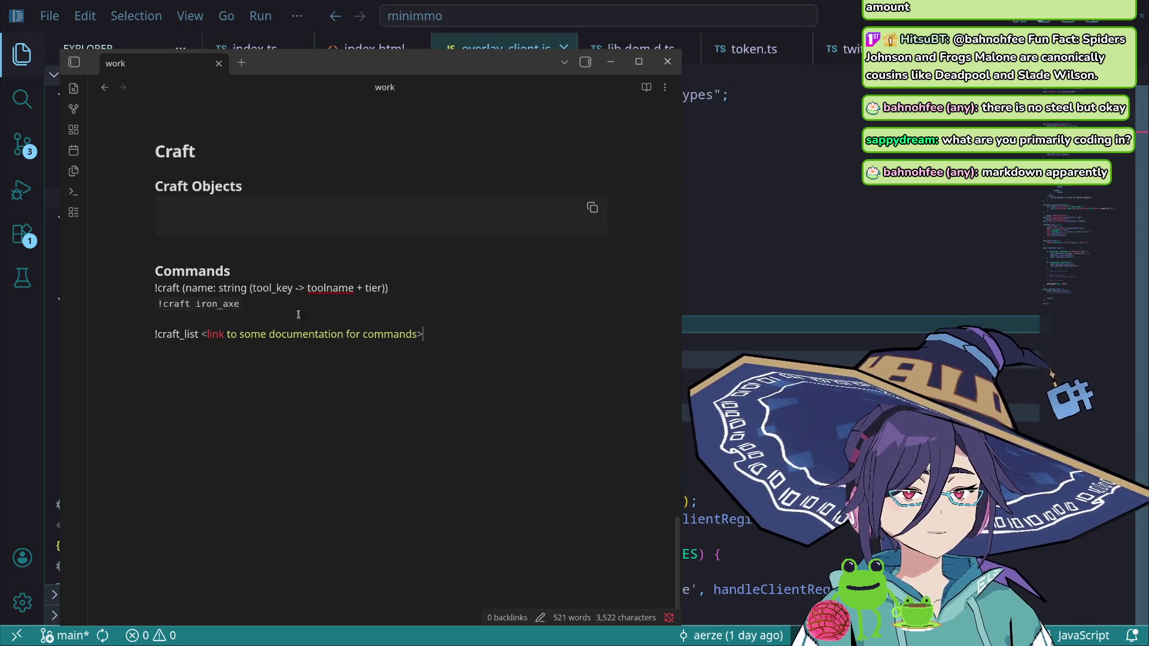
- Move the note window to the right side and bring the Drawpile sketch of the !CRAFT notes to the front
double_click(182, 334)
click(311, 389)
scroll(415, 97, up, 1)
drag(414, 96, 827, 84)
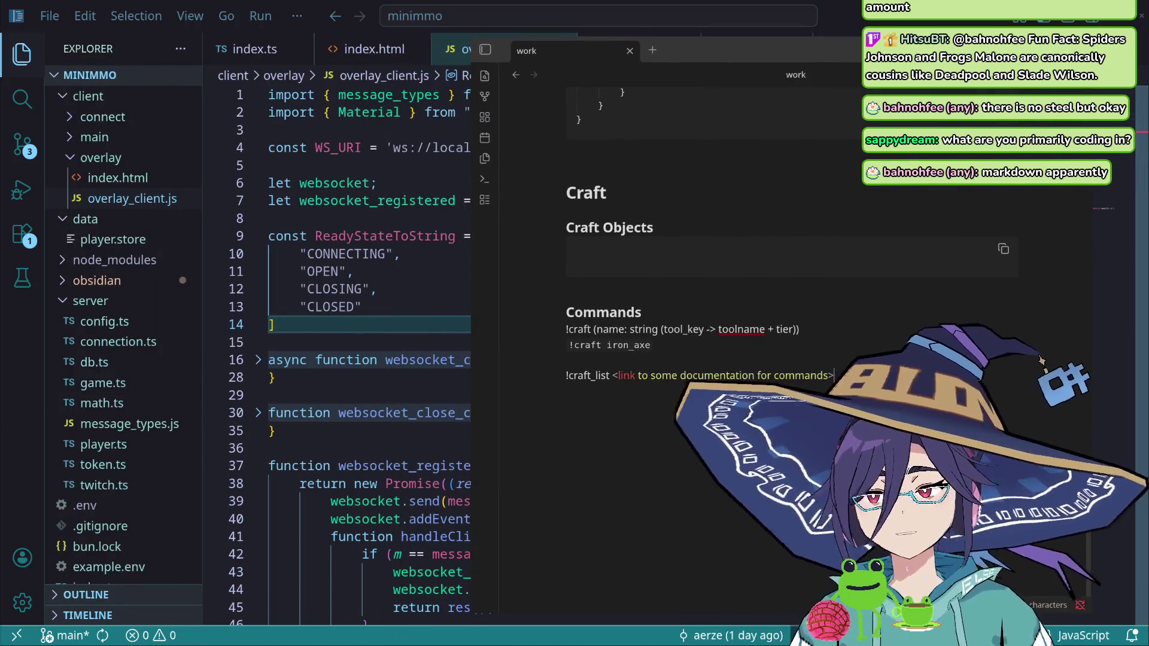
key(alt+Tab)
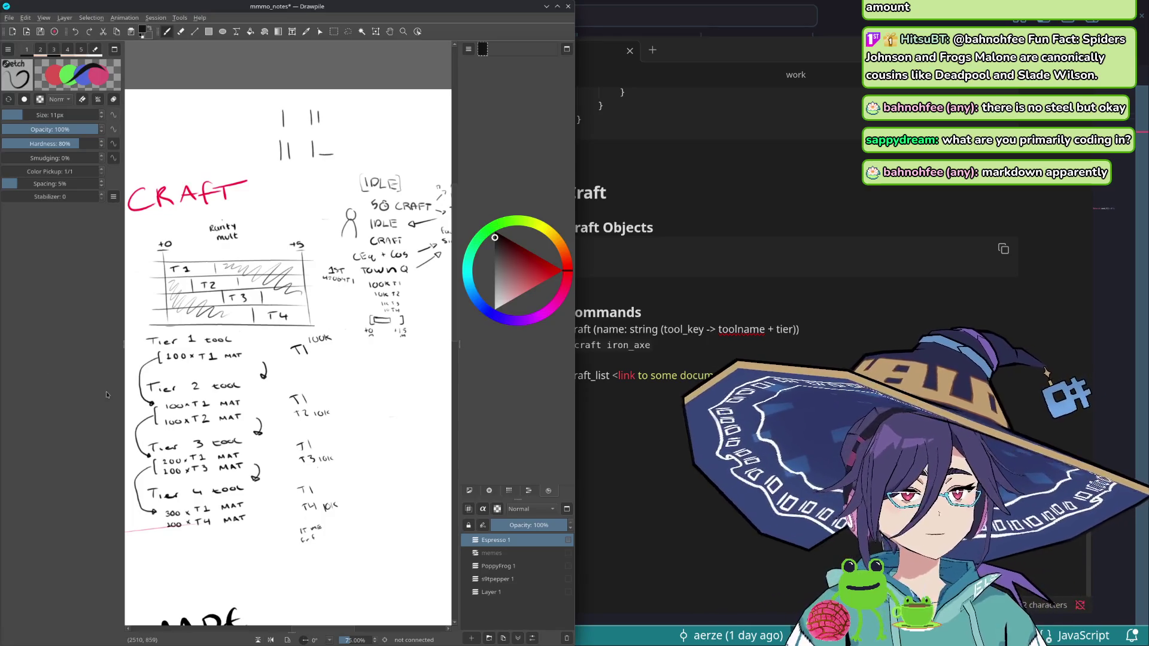
scroll(374, 385, right, 3)
scroll(341, 368, right, 3)
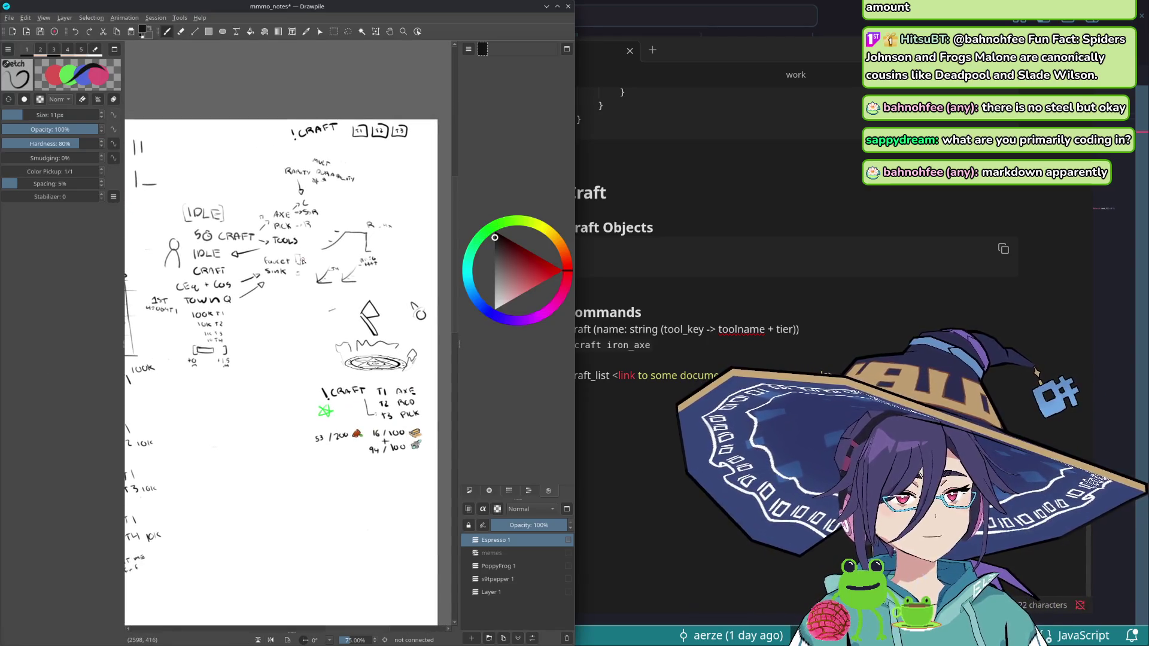
scroll(280, 341, up, 2)
scroll(288, 378, down, 2)
scroll(287, 378, left, 2)
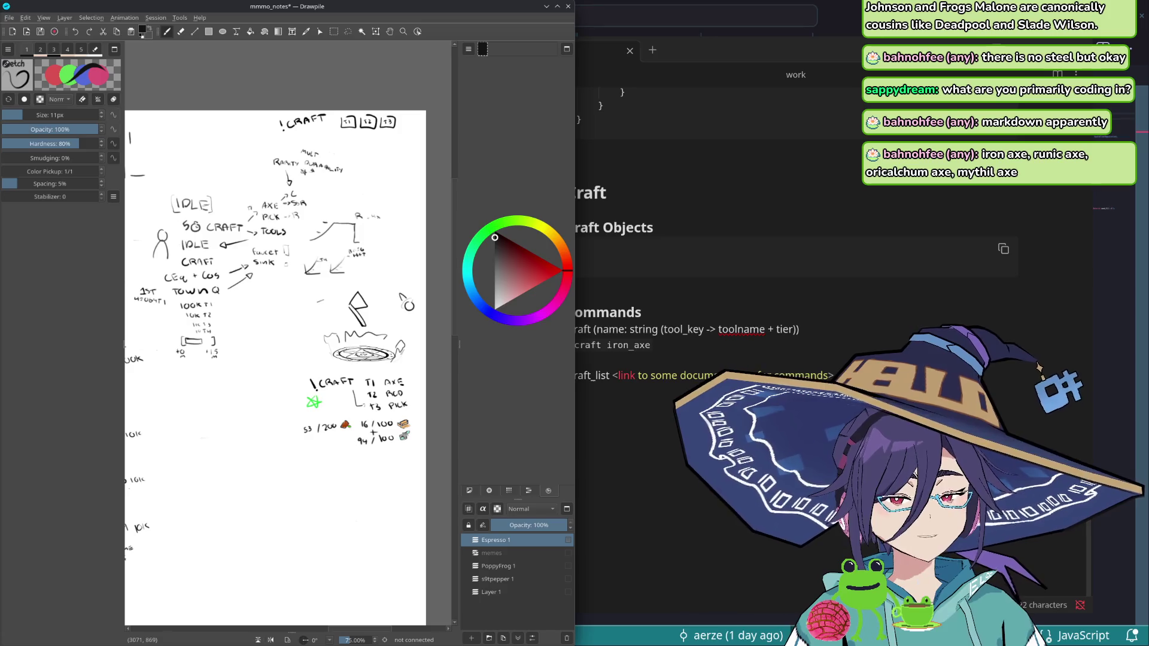
- Return to the work note with the caret in the !craft iron_axe example
key(alt+Tab)
click(674, 337)
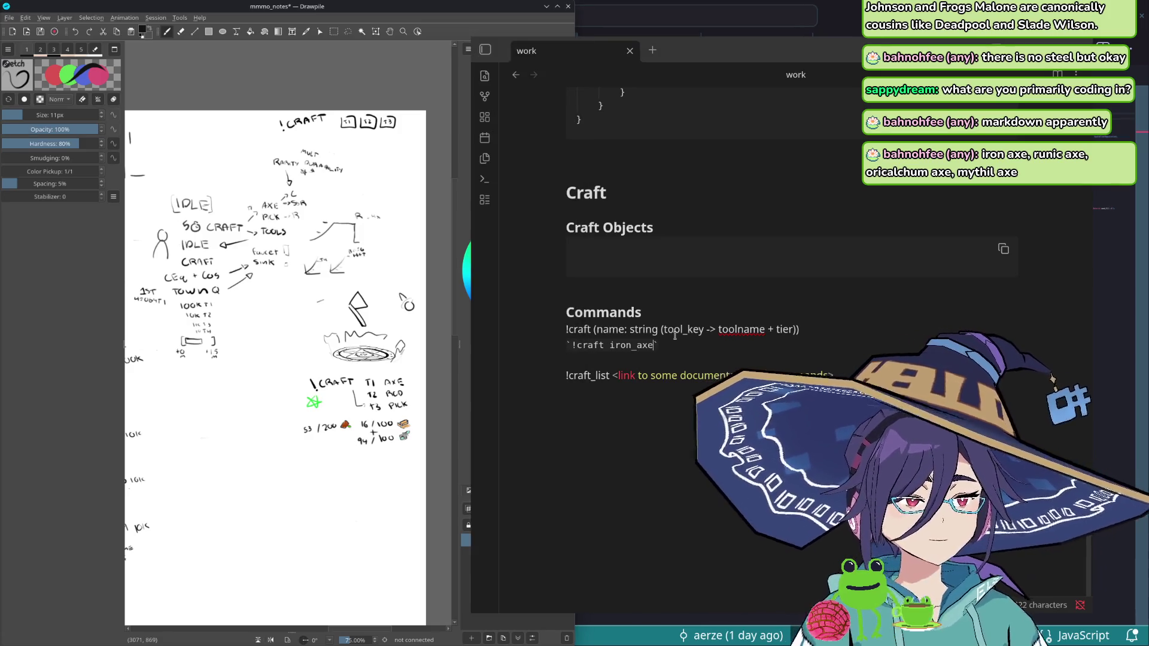
text(|runic)
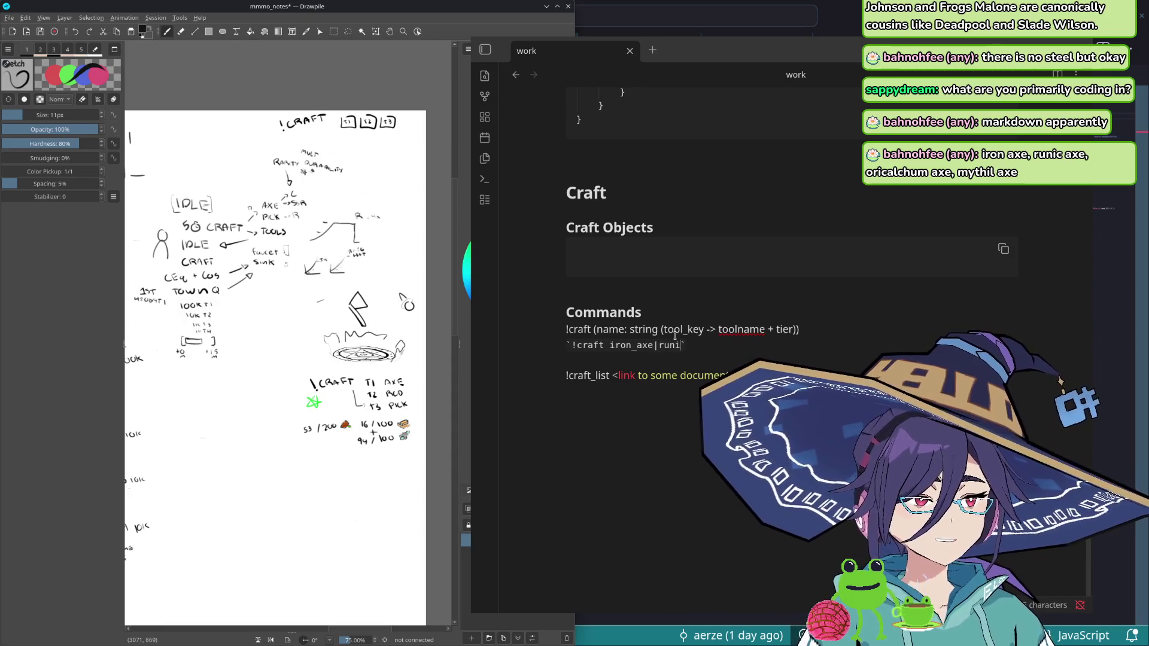
text(_axe|)
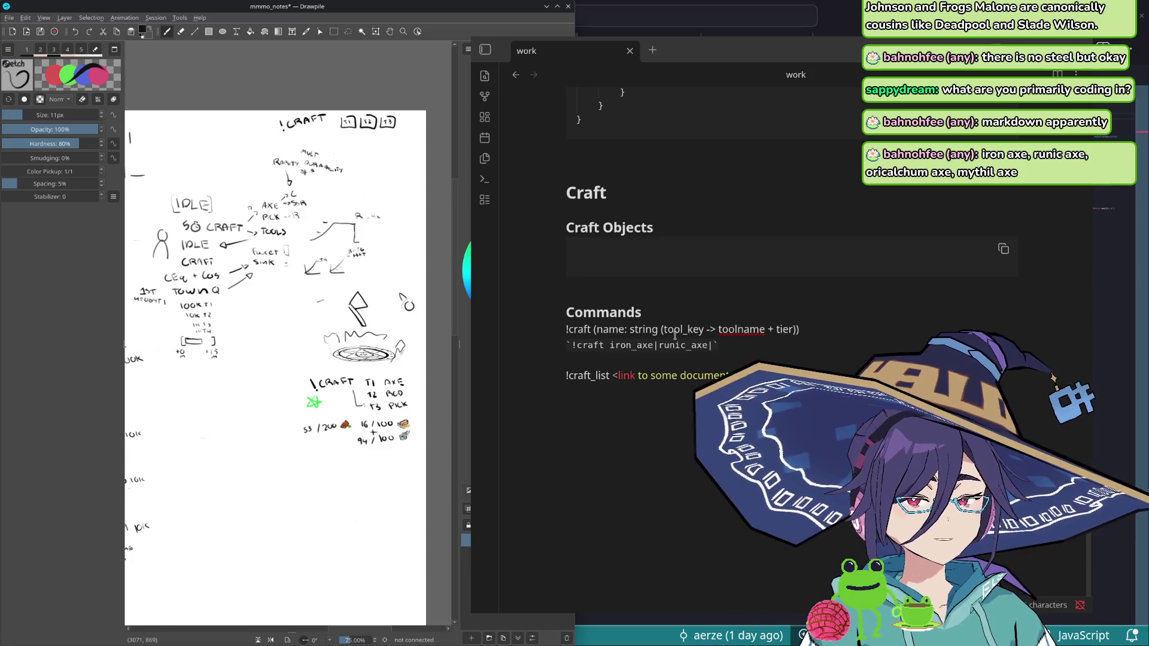
text(oricalcu)
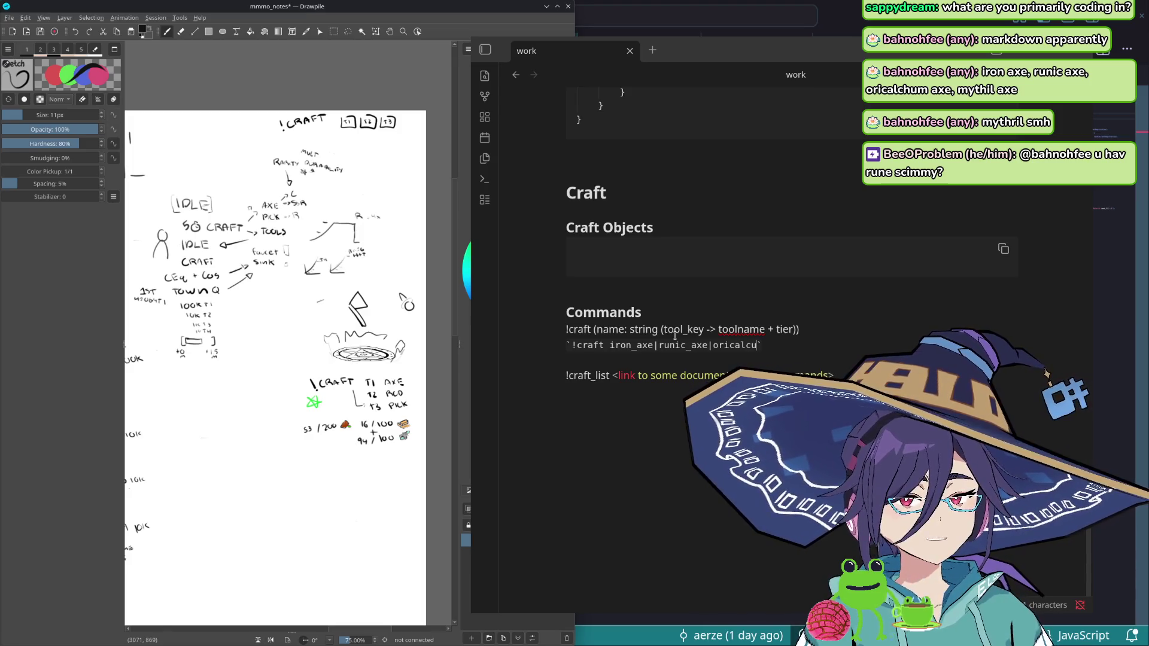
text(hum_axe)
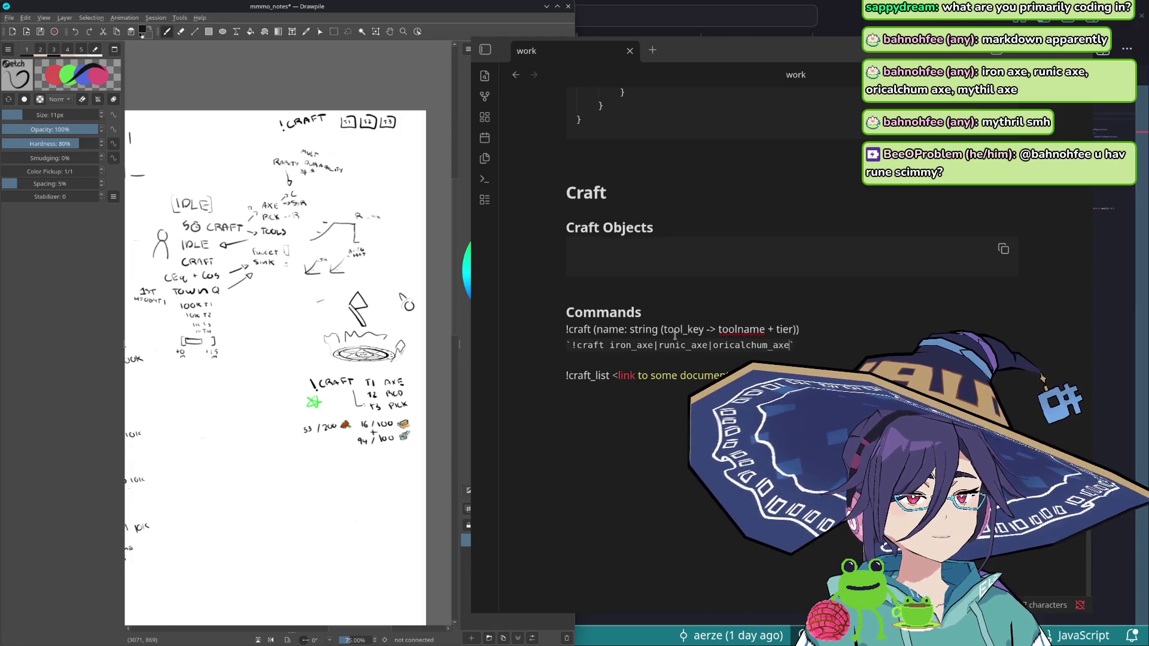
text(|)
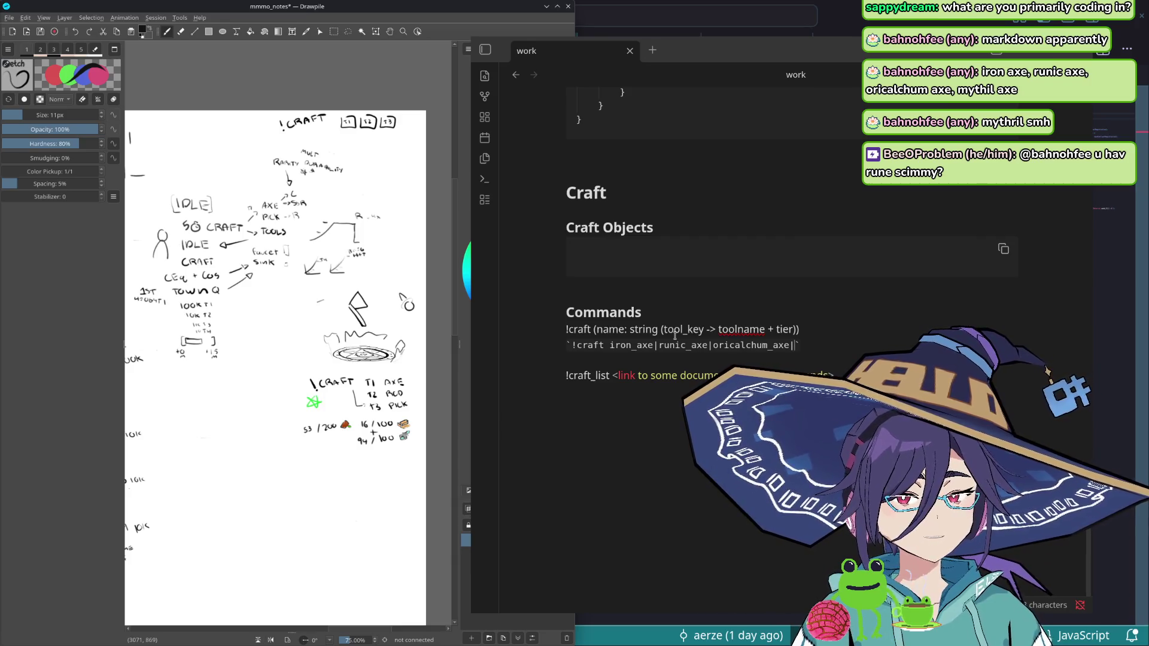
text(mythril)
text(_axe)
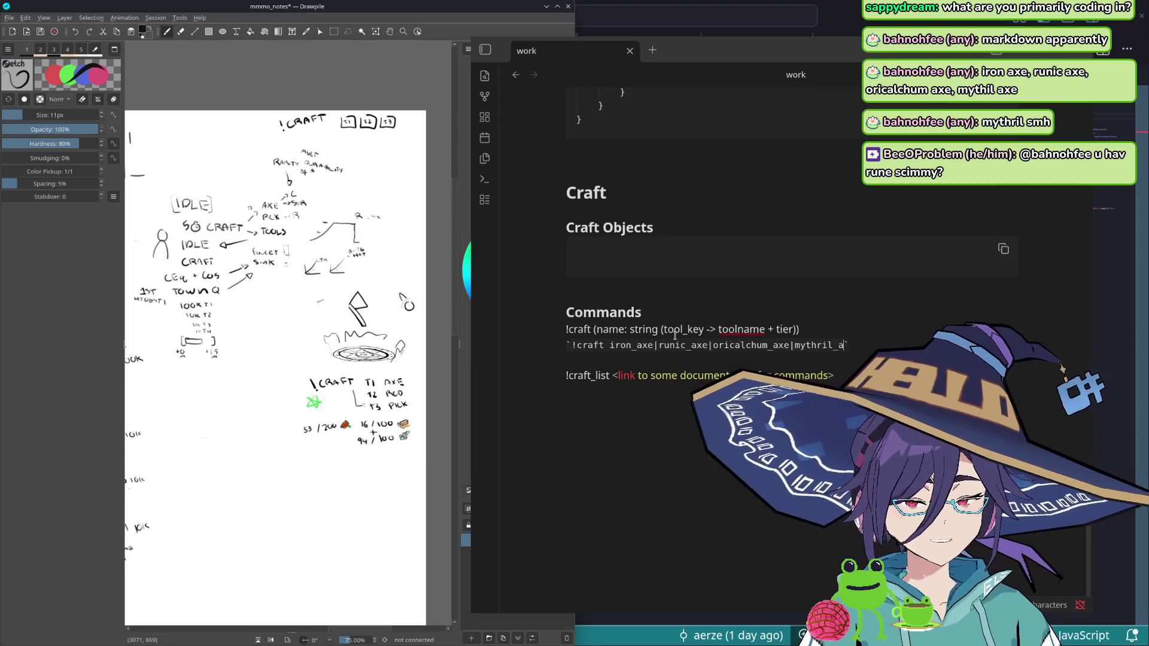
text(`)
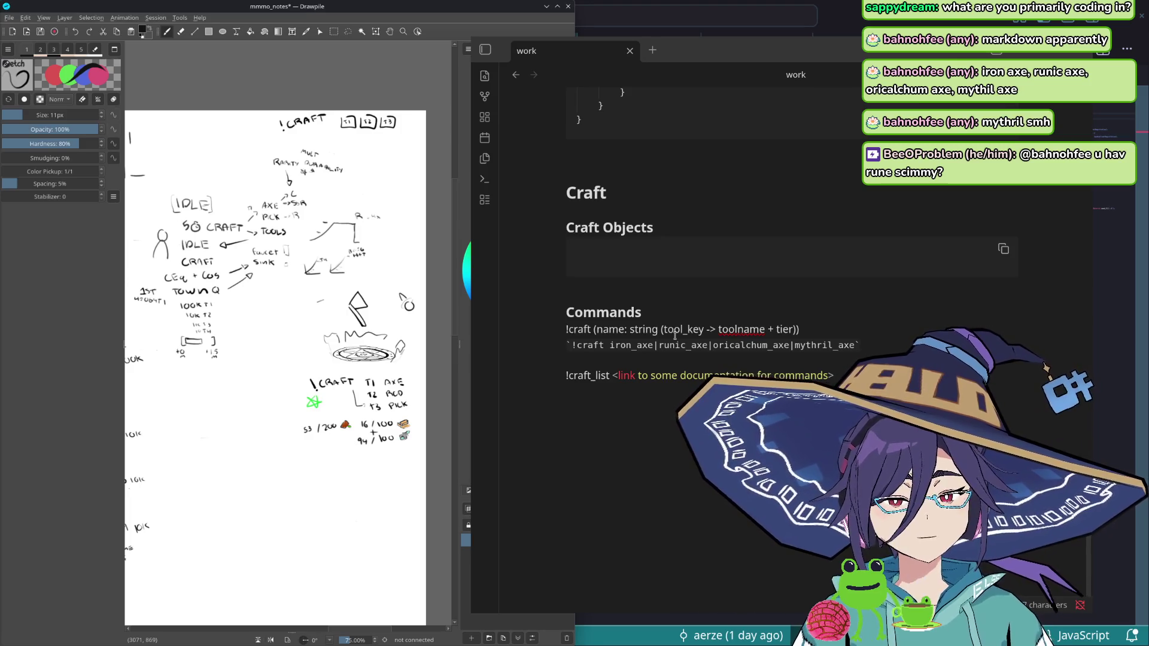
- Extend the example to !craft iron_axe|runic_axe|oricalchum_axe|mythril_axe
key(Down)
key(Down)
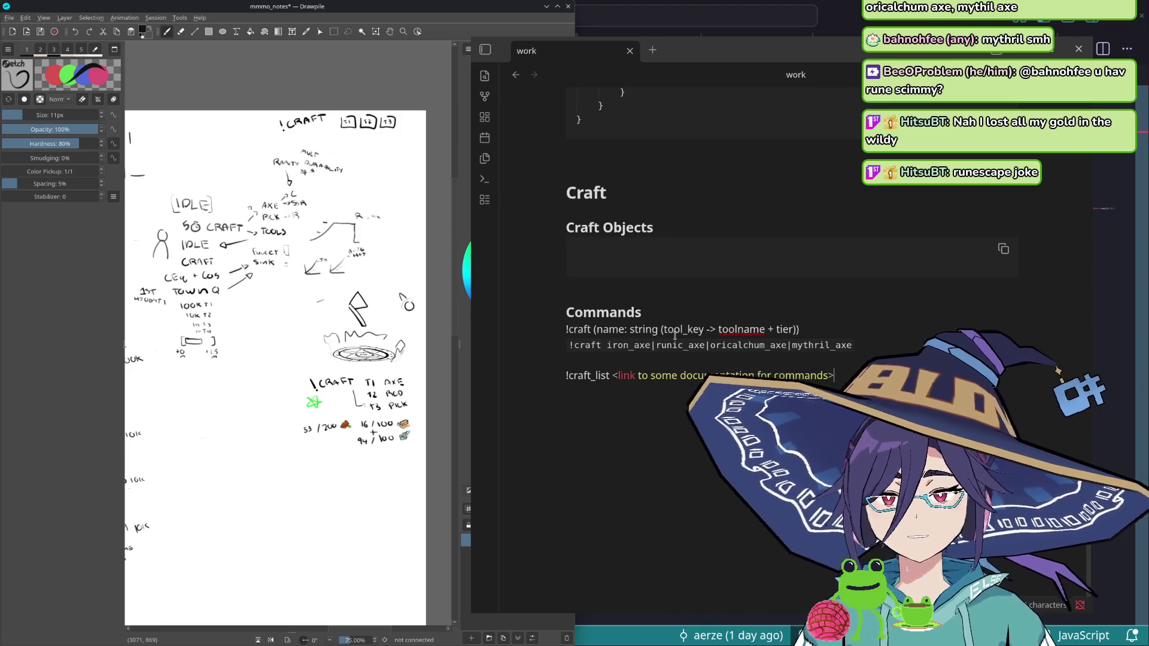
- Wrap the !craft_list line in inline code and pull it directly under the !craft example
click(877, 345)
key(Down)
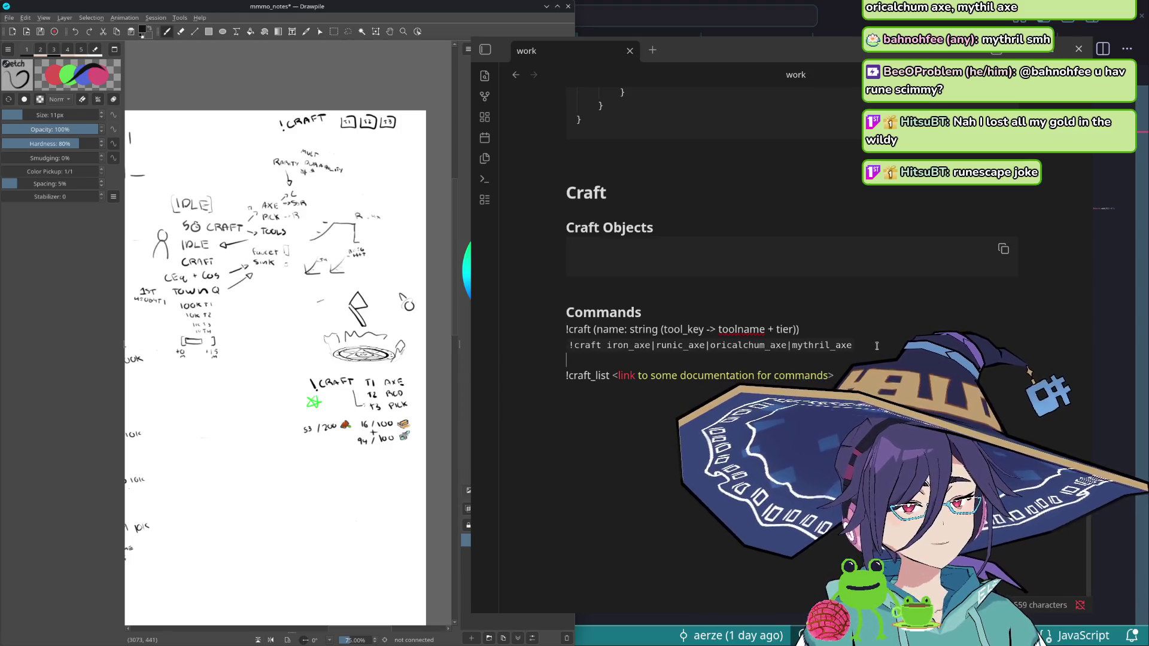
key(Down)
key(shift+End)
text(`)
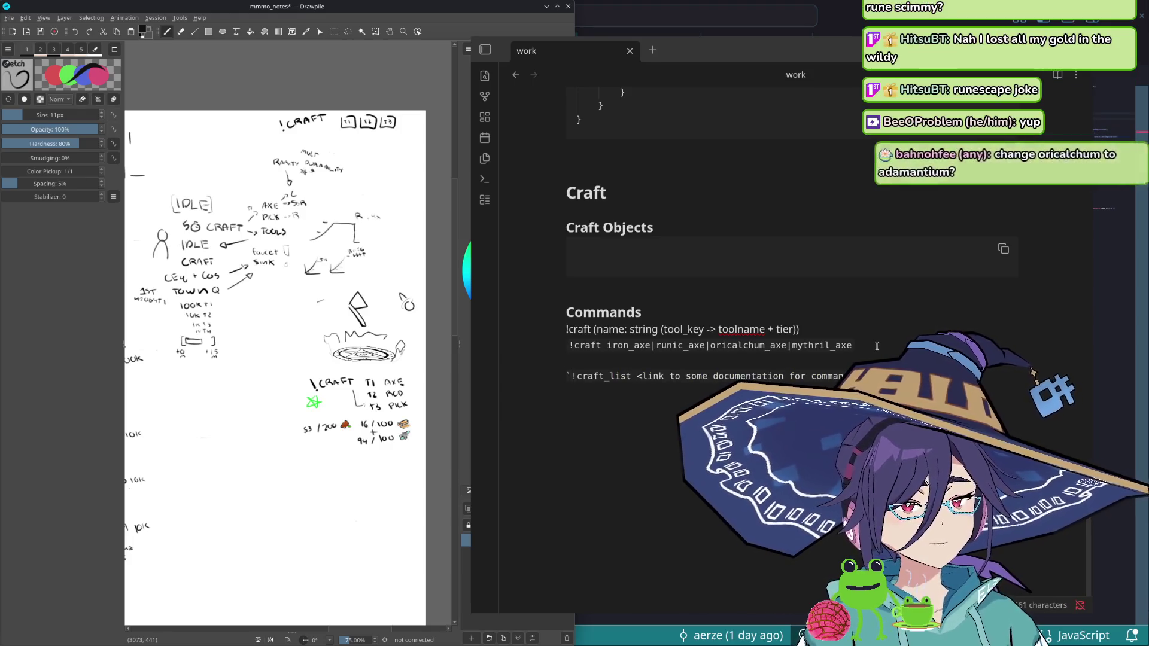
text(`)
key(BackSpace)
key(Up)
key(Up)
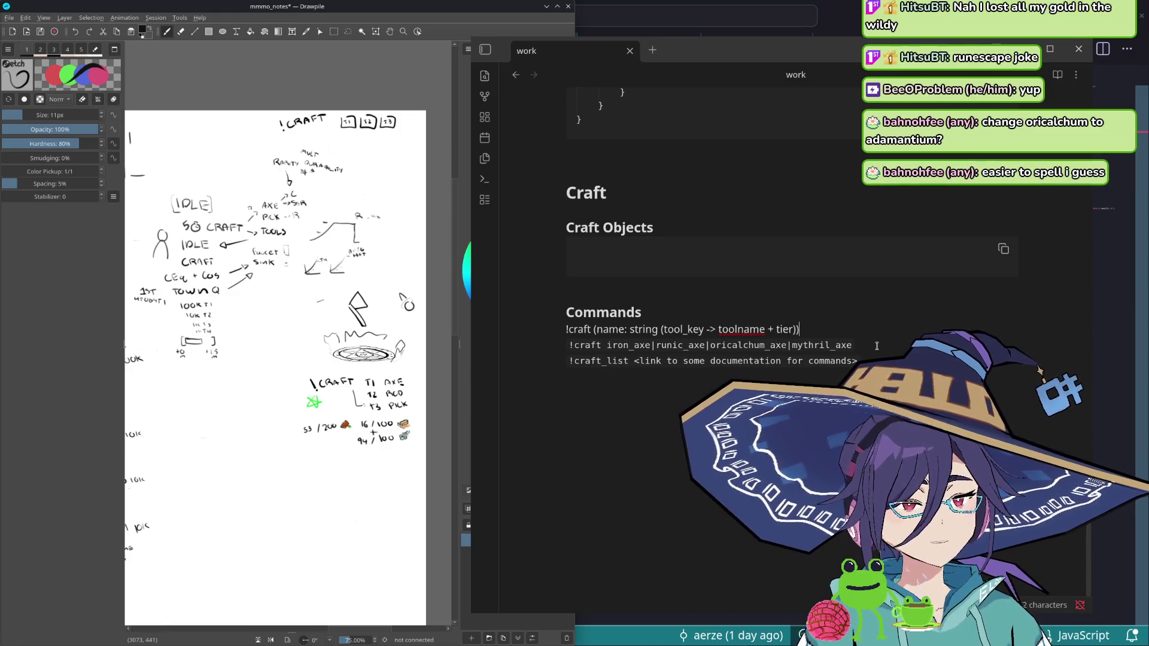
- Replace oricalchum_axe with great_axe in the !craft example
key(Down)
key(ctrl+shift+Left)
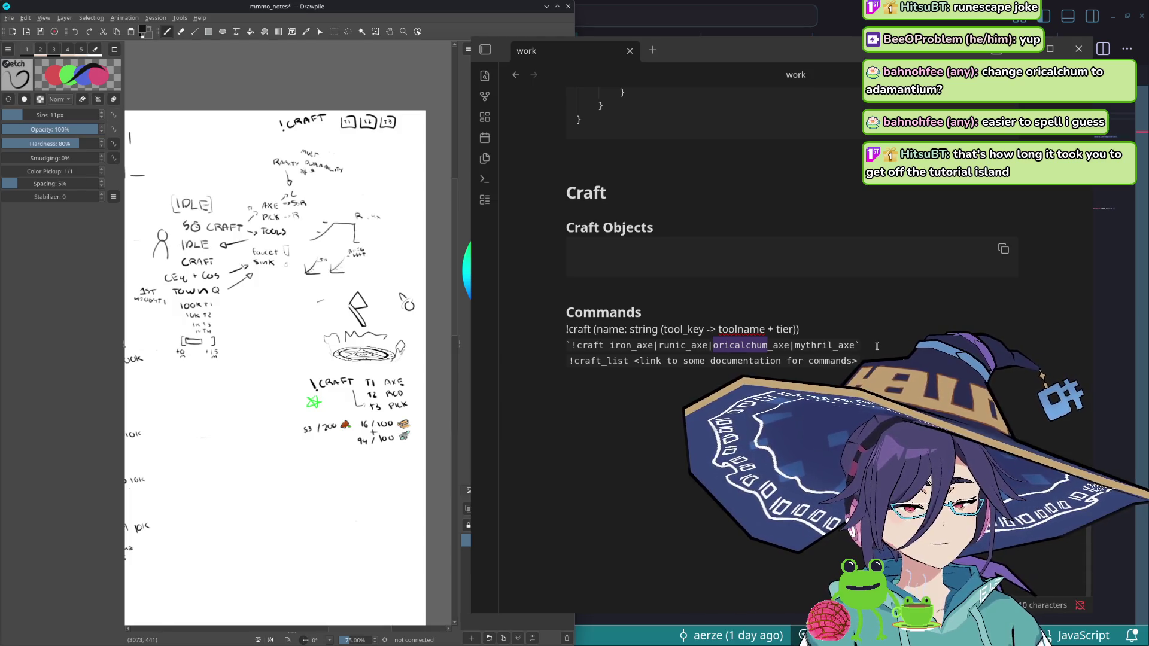
text(go)
text(o)
key(BackSpace)
key(BackSpace)
text(reat)
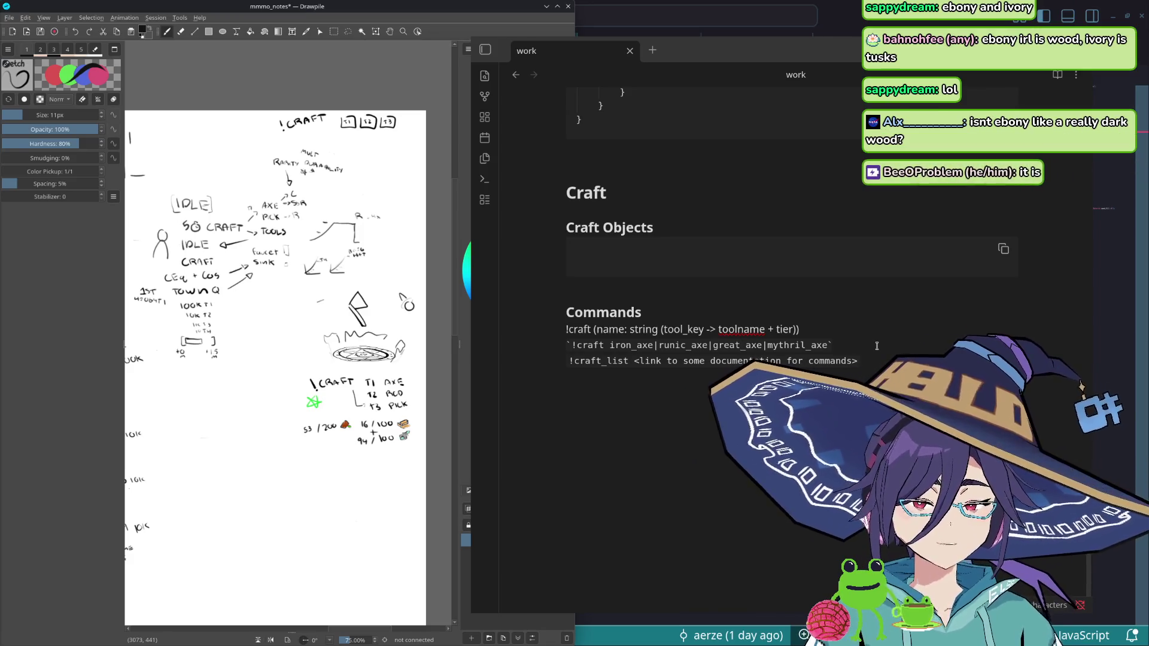
- Rename great_axe to bronze_axe and move it right after iron_axe, before runic_axe and mythril_axe
key(BackSpace)
key(BackSpace)
key(BackSpace)
text(bronz)
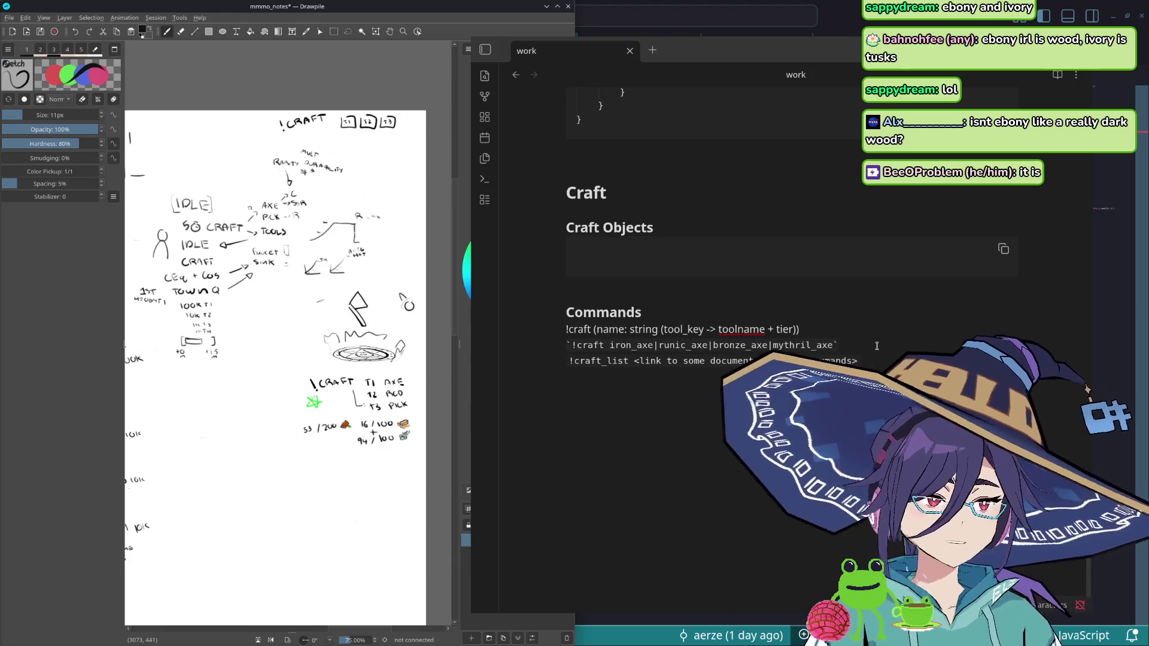
key(BackSpace)
key(BackSpace)
key(BackSpace)
key(ctrl+z)
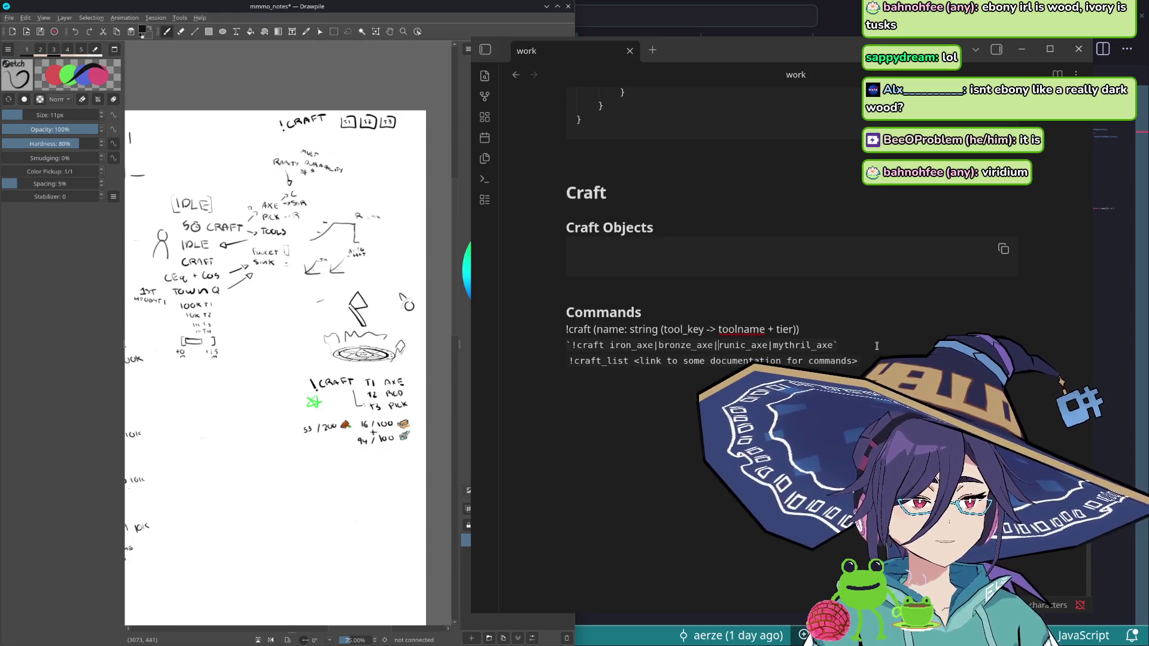
text(jade|)
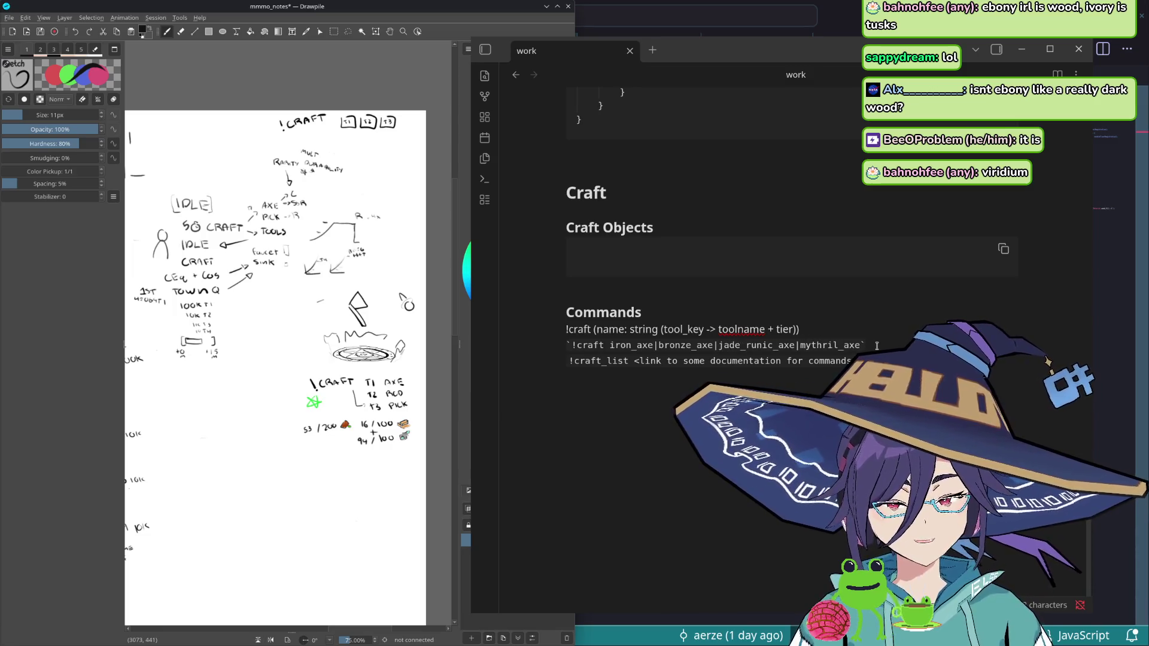
text(axe|)
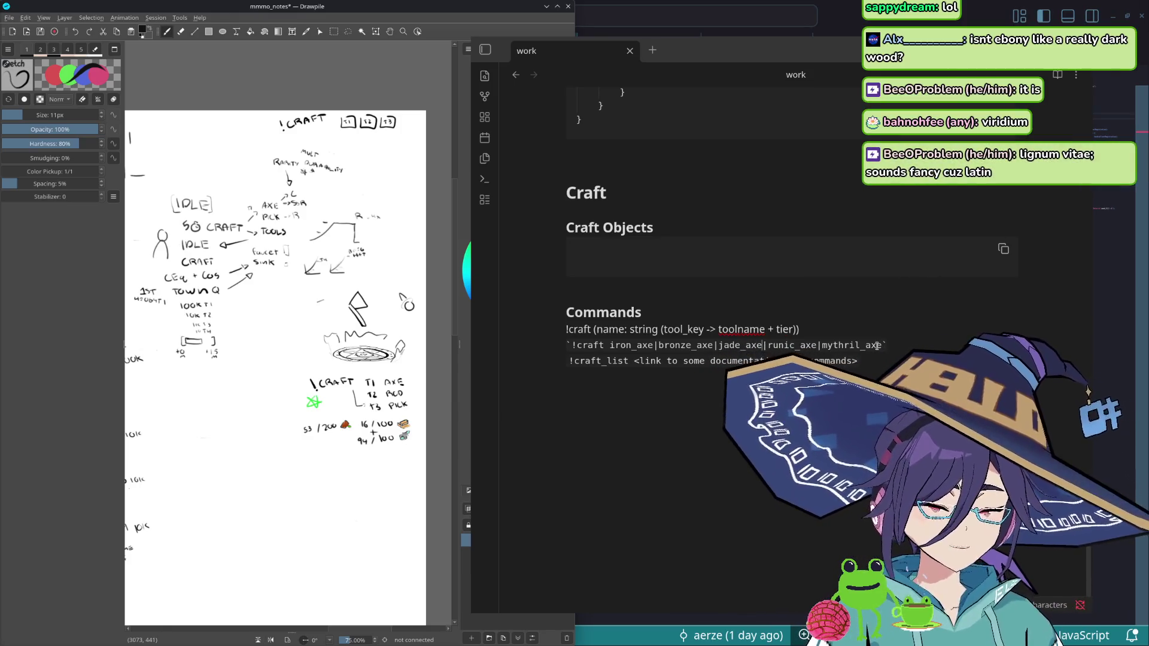
- Check the newly typed jade_axe entry's selection bounds and return the caret to the !craft example line
key(ctrl+shift+Left)
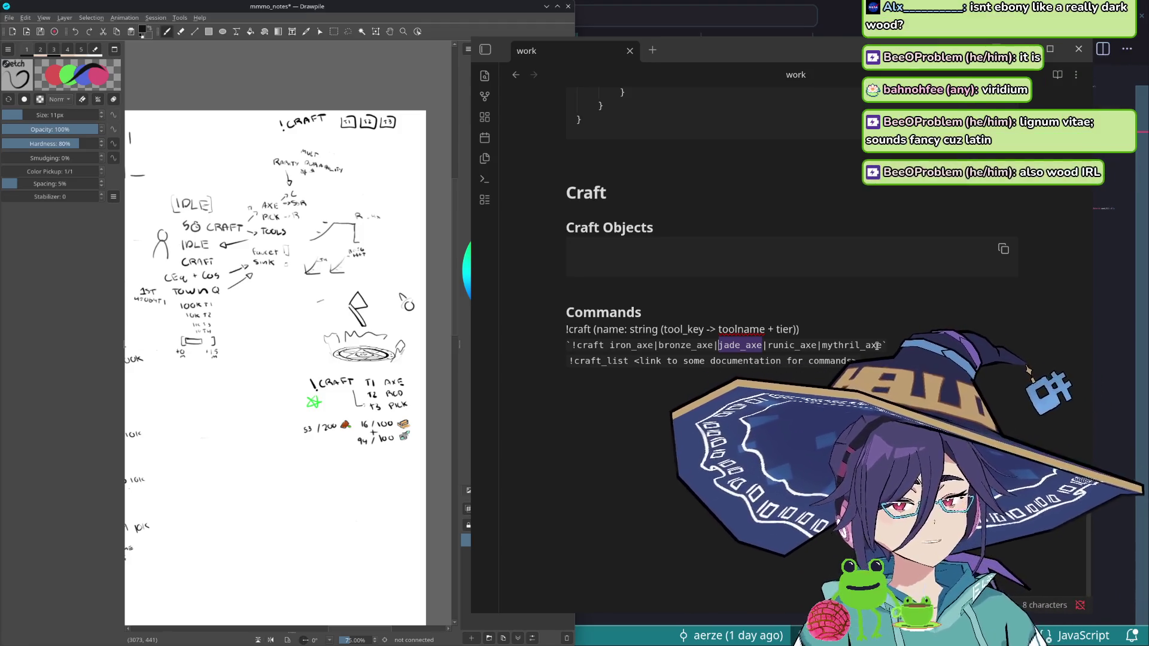
key(Left)
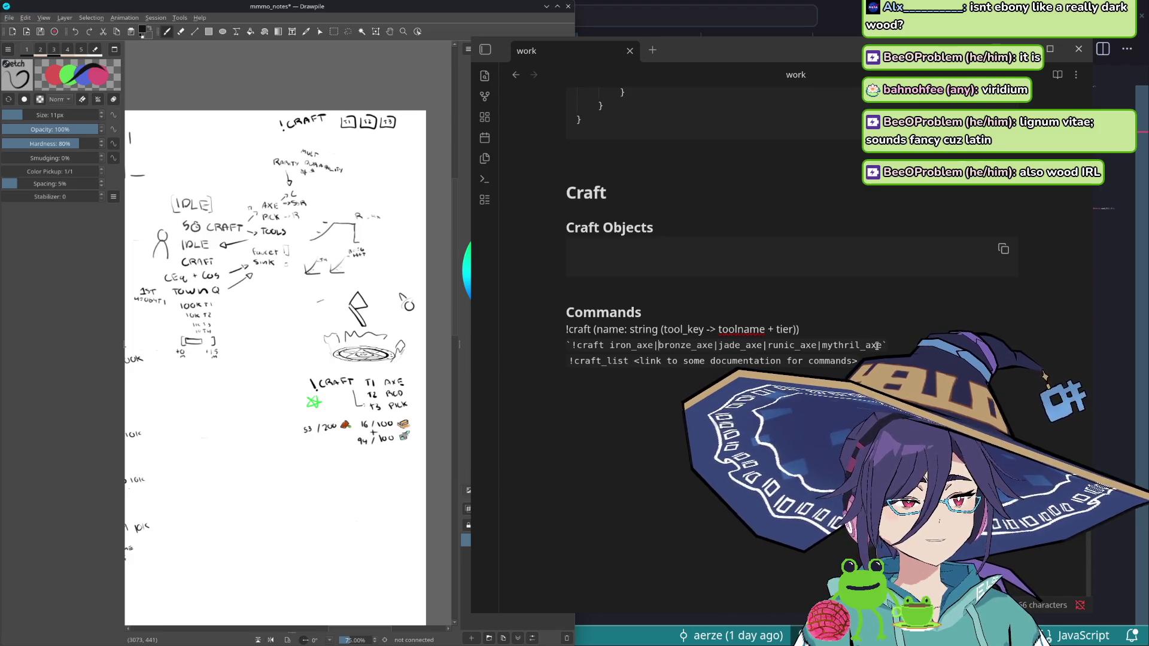
key(ctrl+shift+Right)
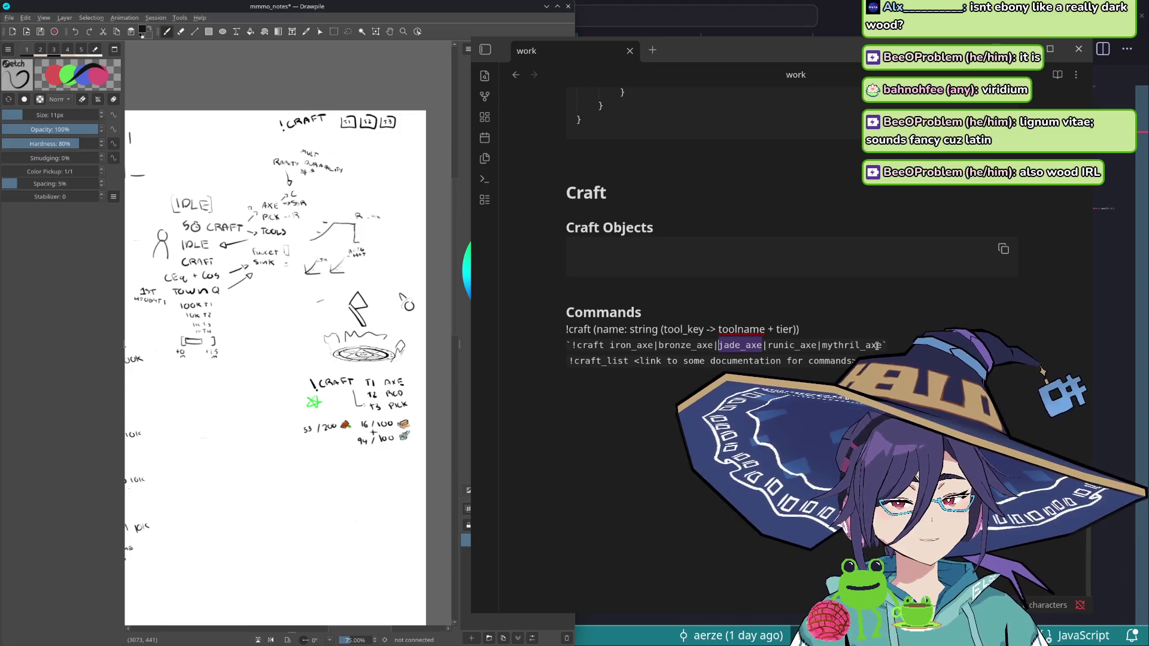
key(Left)
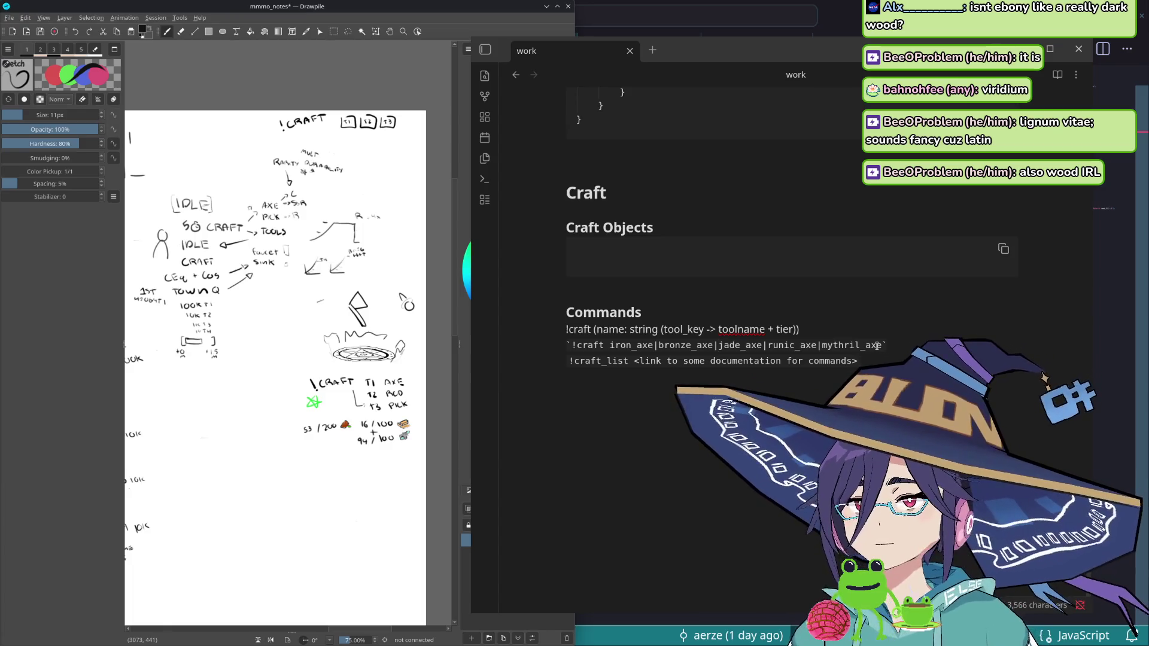
key(Down)
key(Down)
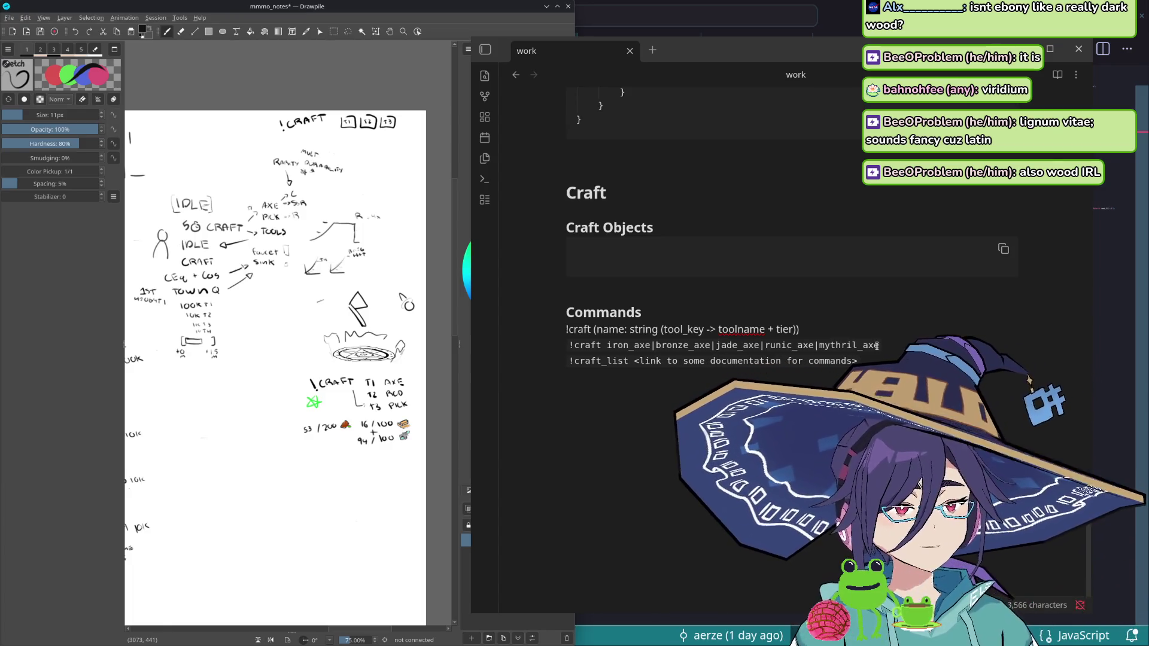
click(876, 345)
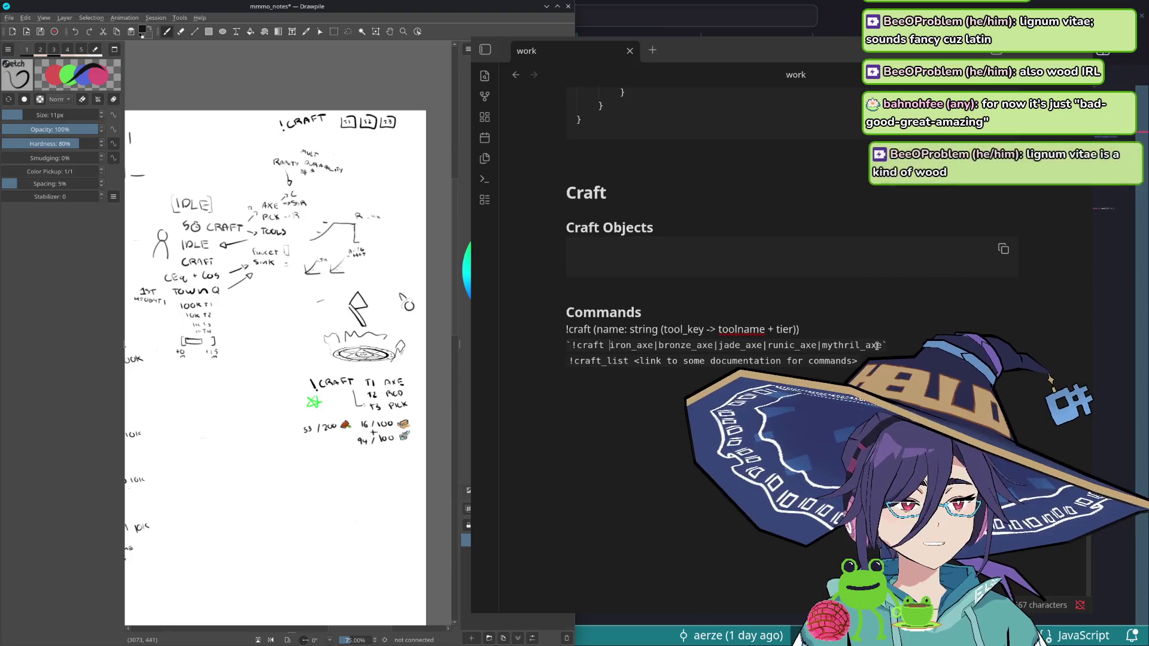
- Add a new !craft good_axe|gooder_axe… example line under !craft_list and move into the Craft Objects block
key(Down)
key(Return)
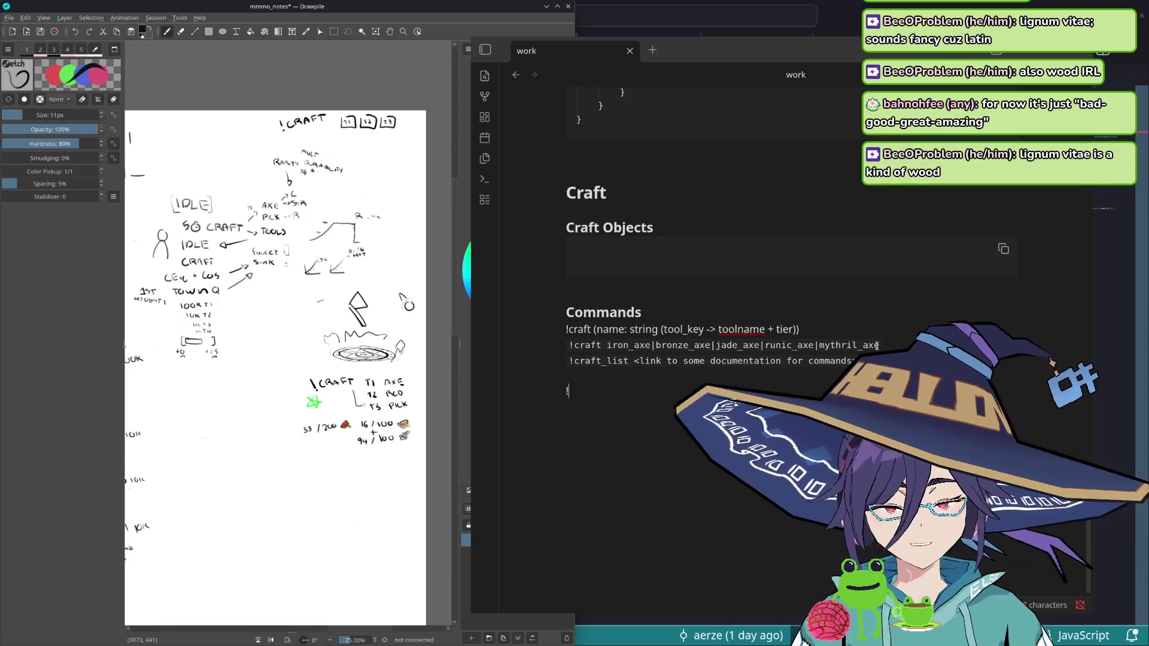
text(!craft )
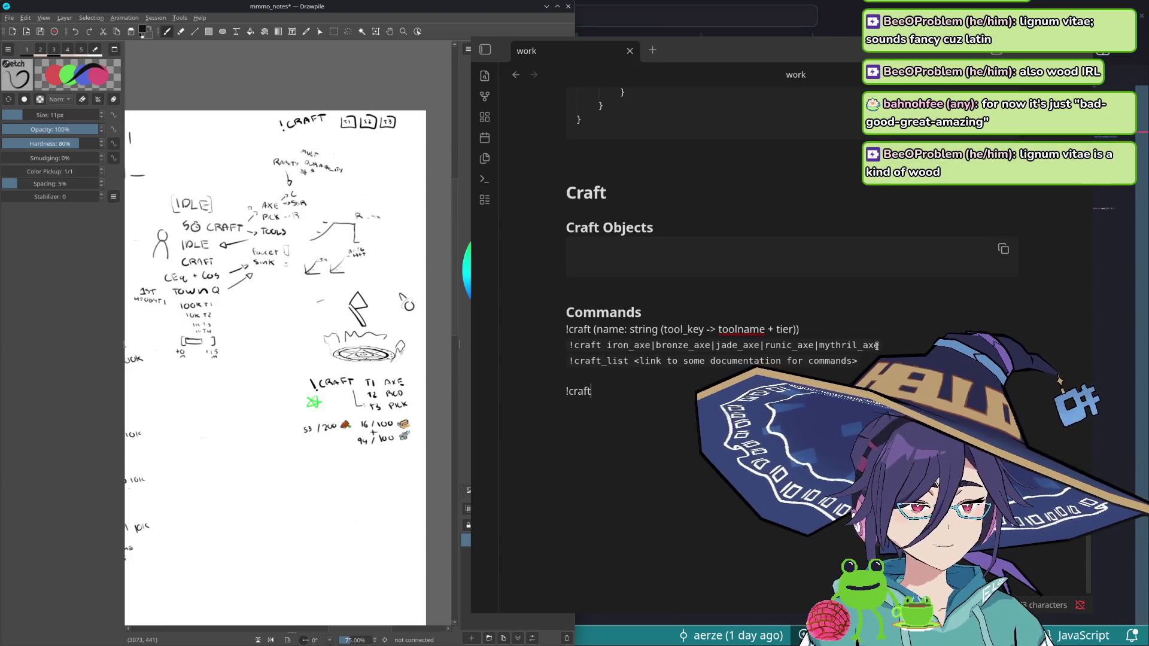
text(good_axe|gooder_ax)
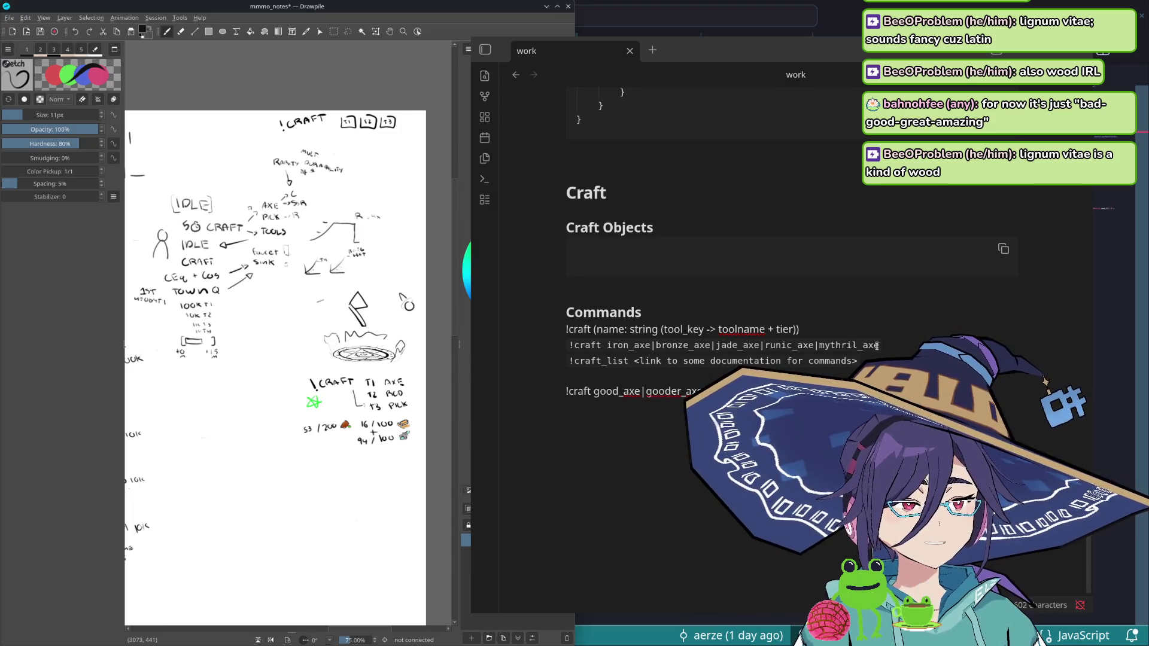
text(|goo)
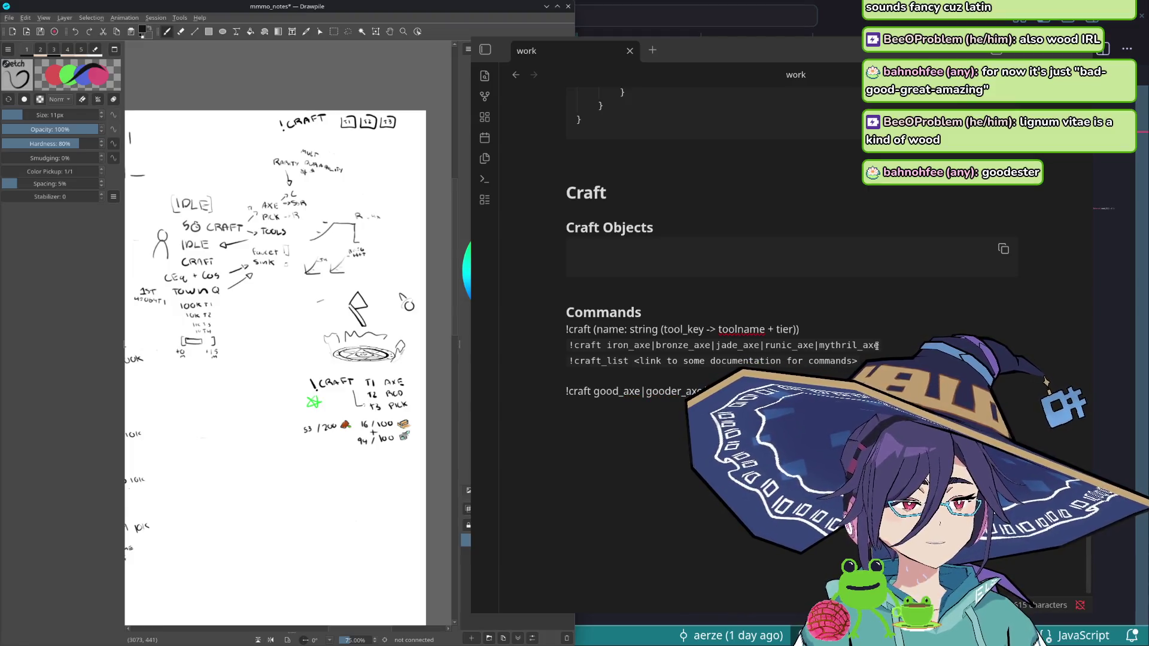
text(|)
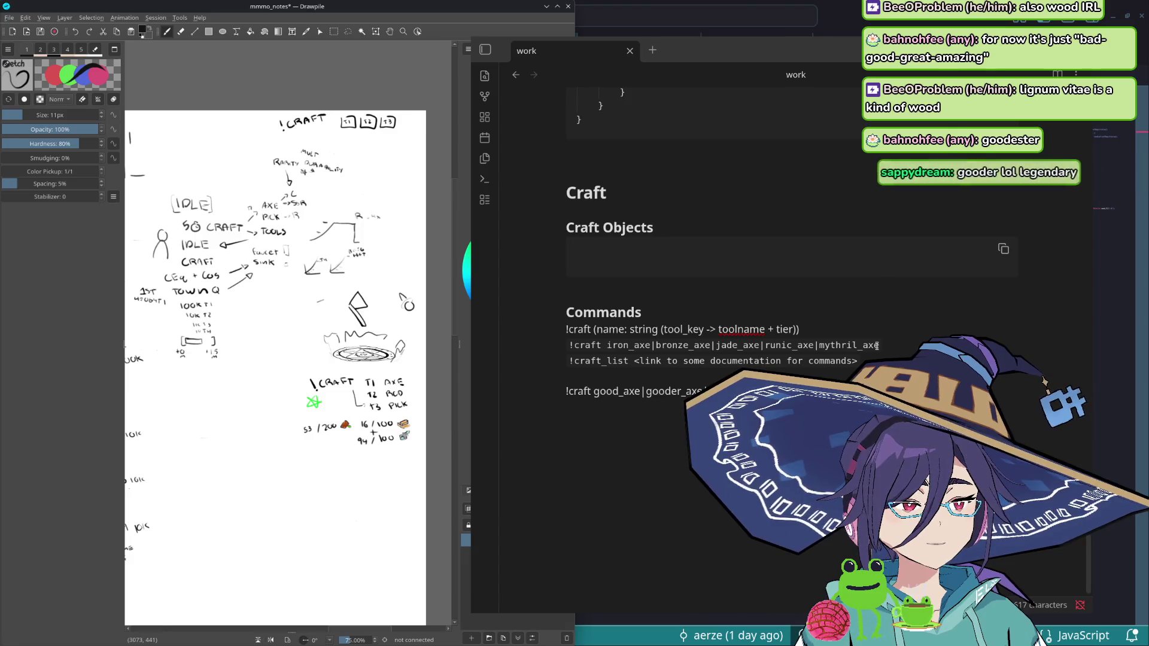
text(e)
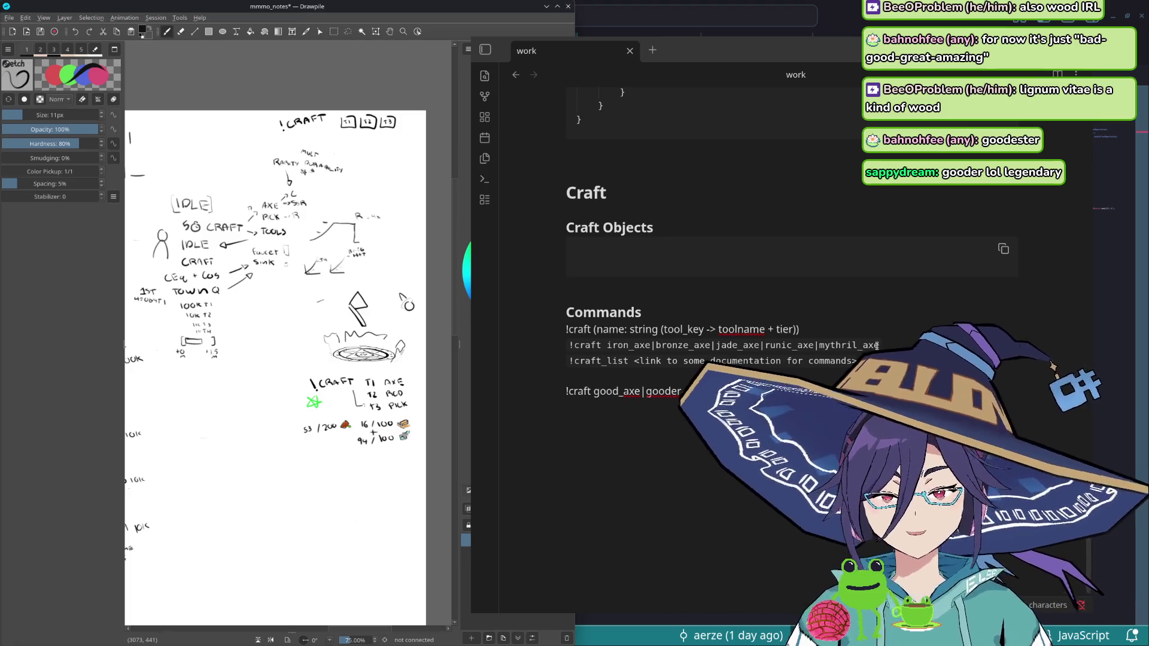
text(|goo)
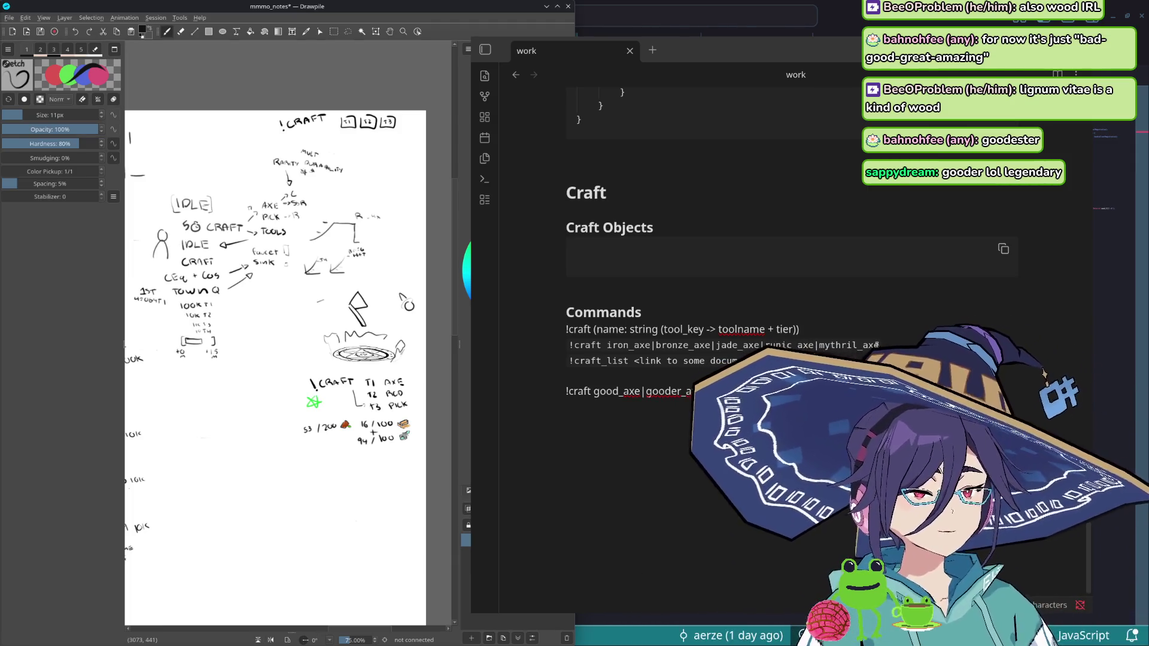
key(shift+Home)
key(End)
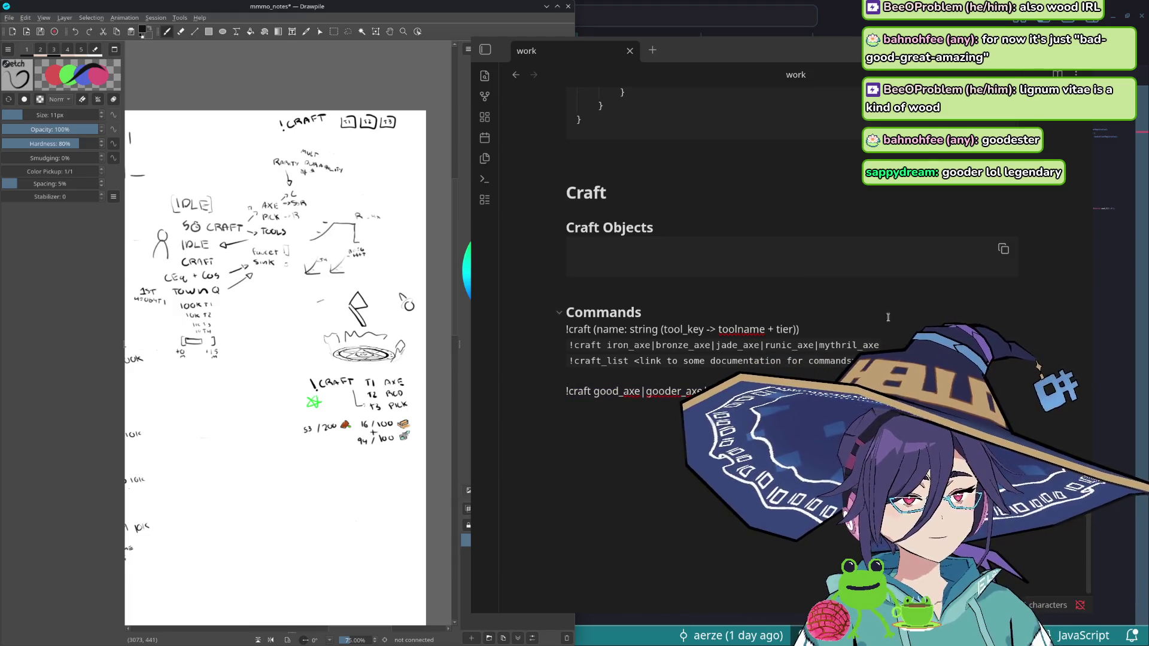
click(781, 260)
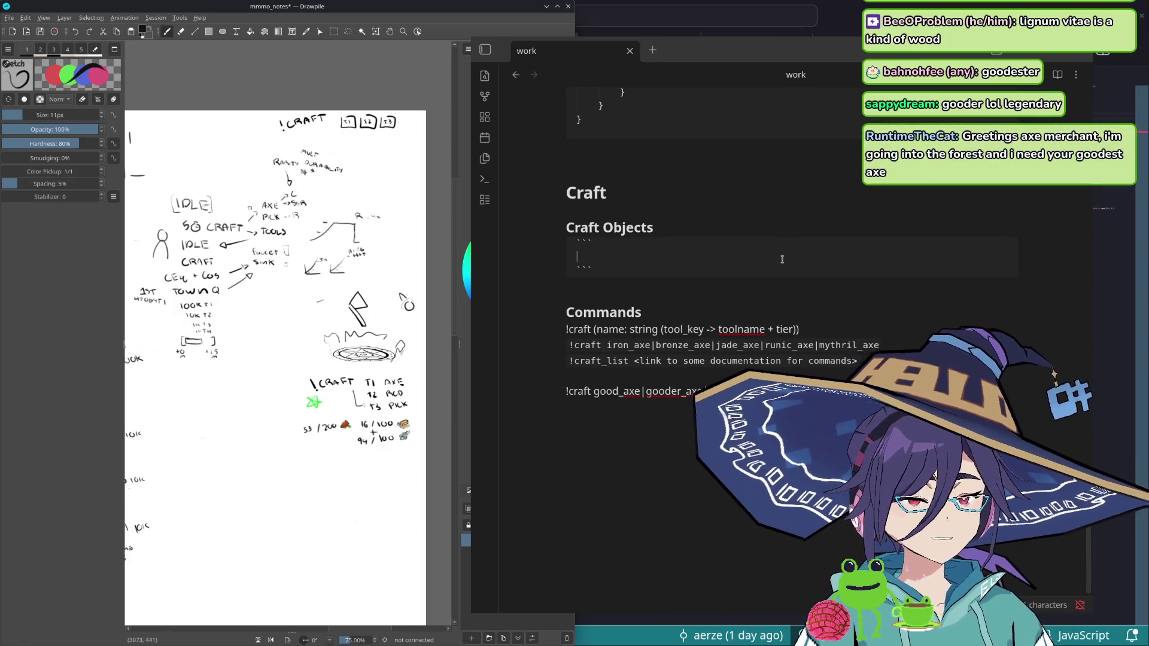
text({)
- Lay out the object braces and enter the _id: string and name: string fields
key(Return)
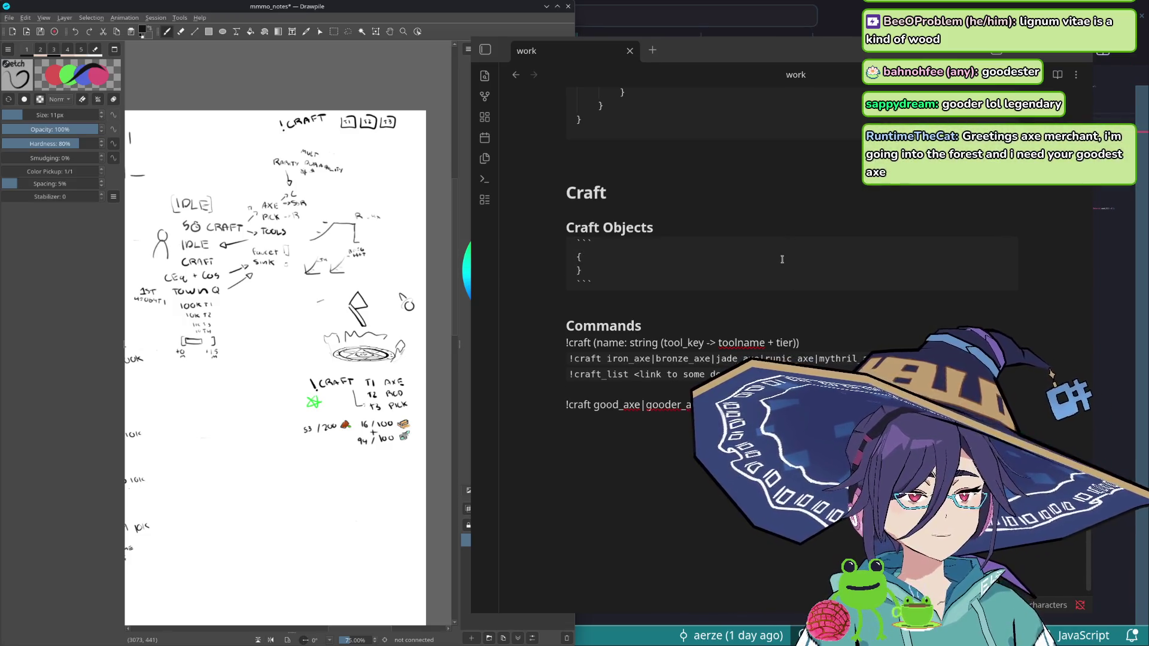
key(Return)
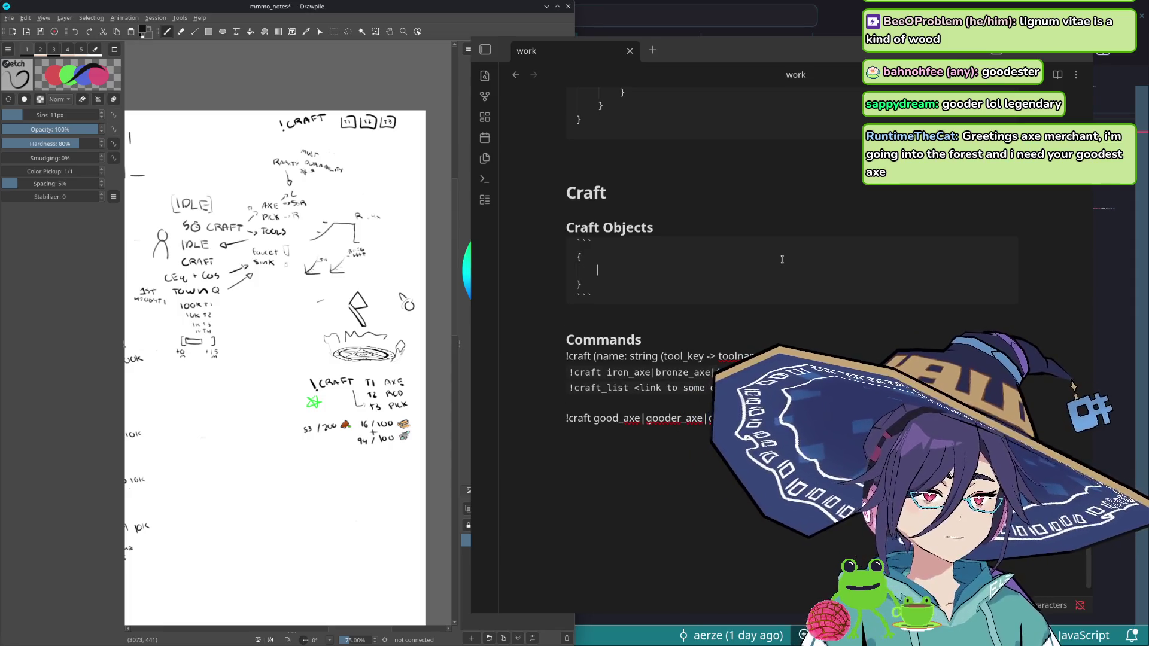
text(_id: string,)
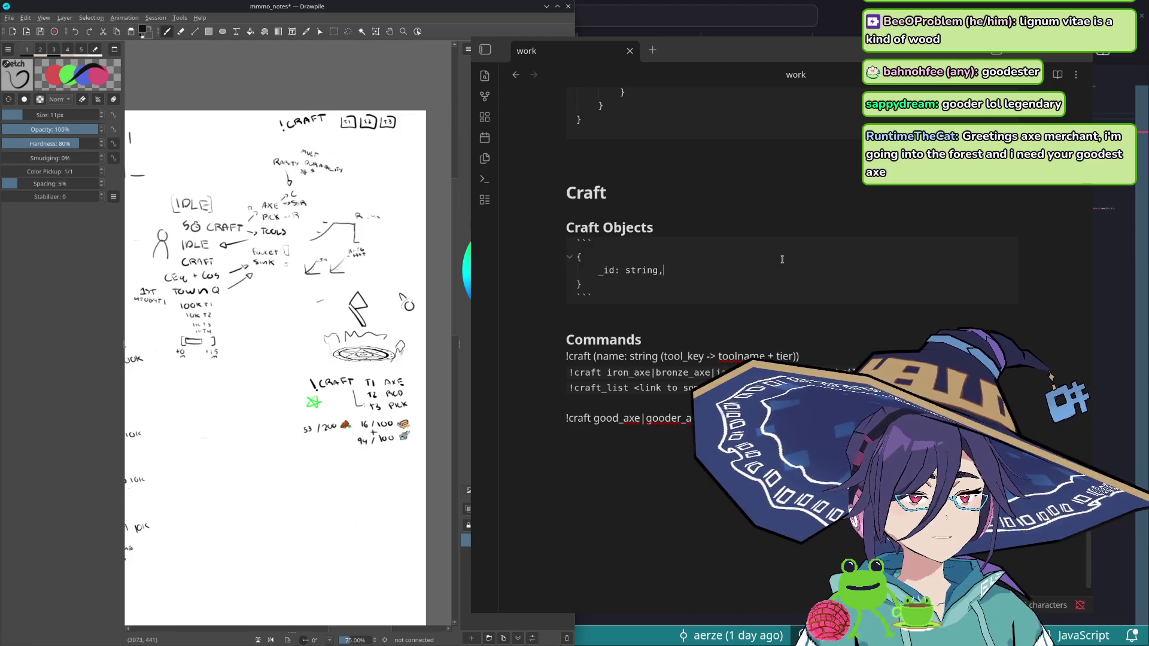
key(Return)
text(name:)
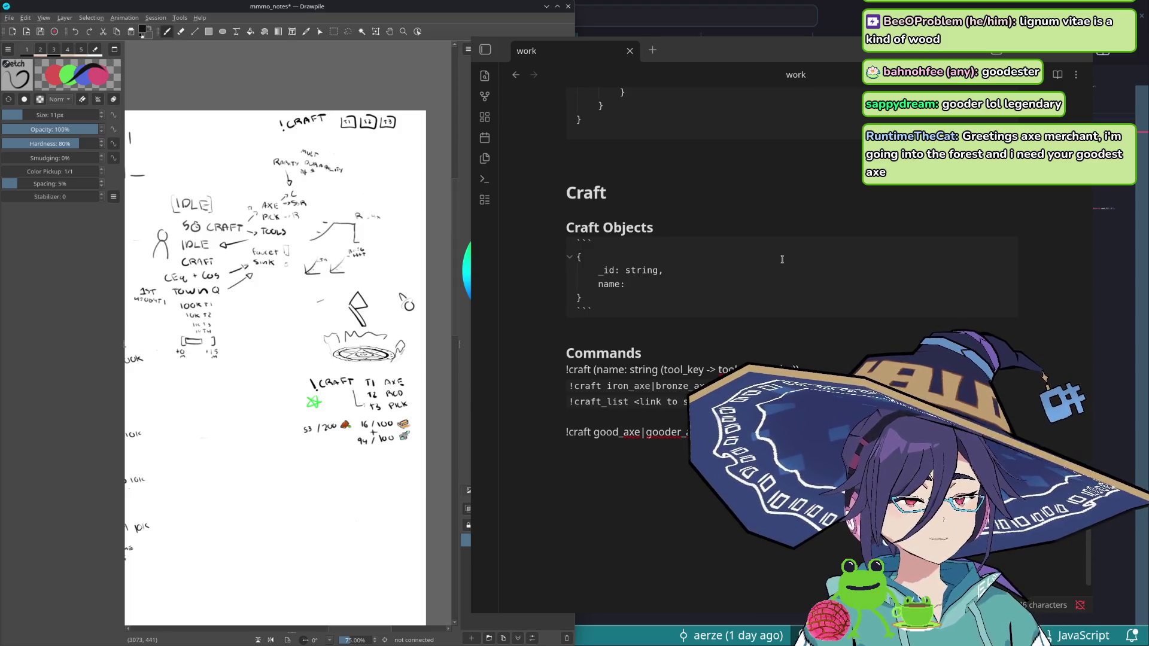
text(string,)
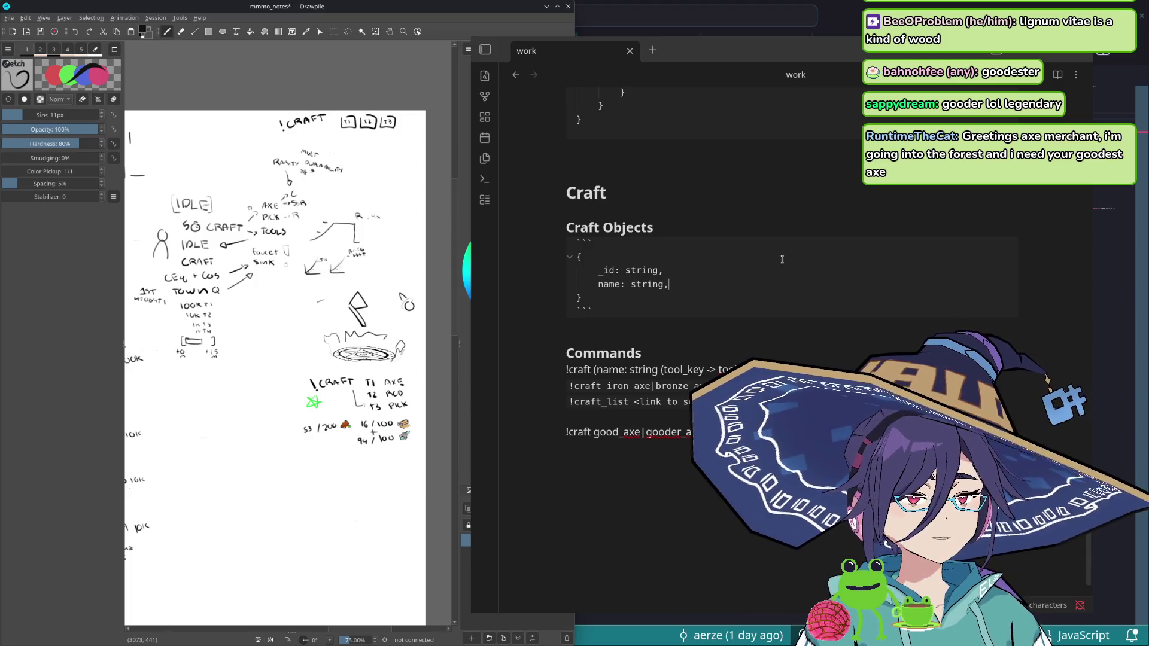
key(Return)
text(key: stri)
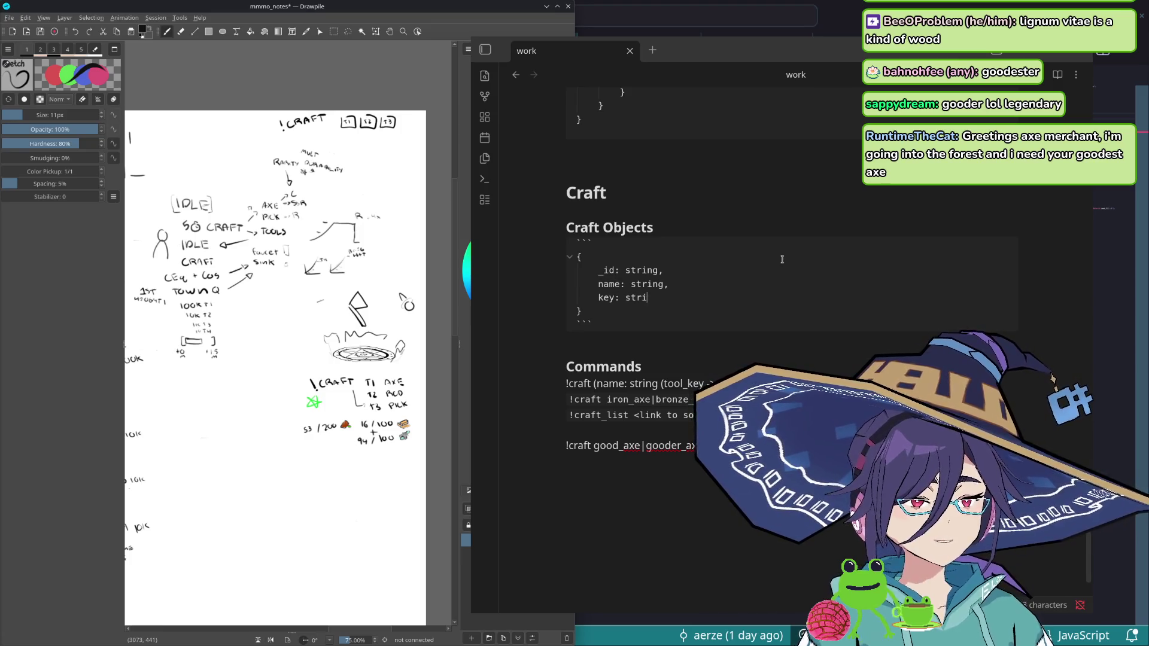
text(ng, // iron_axe)
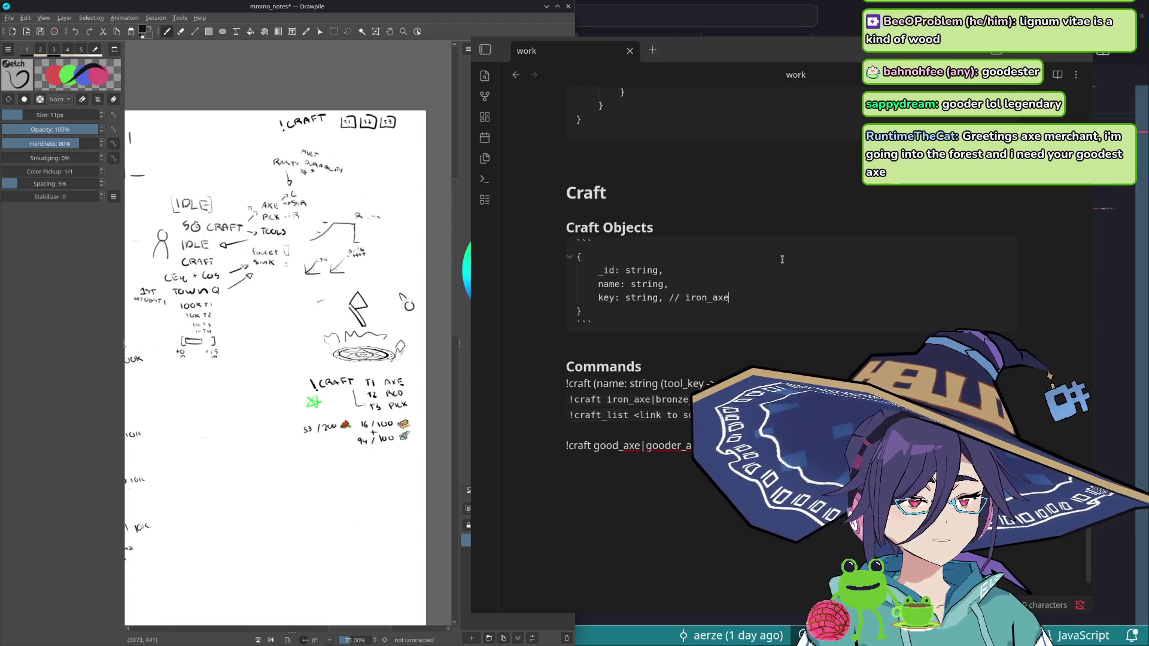
- Add key: string // iron_axe and tier: number, dropping the level alternative after tier
key(Return)
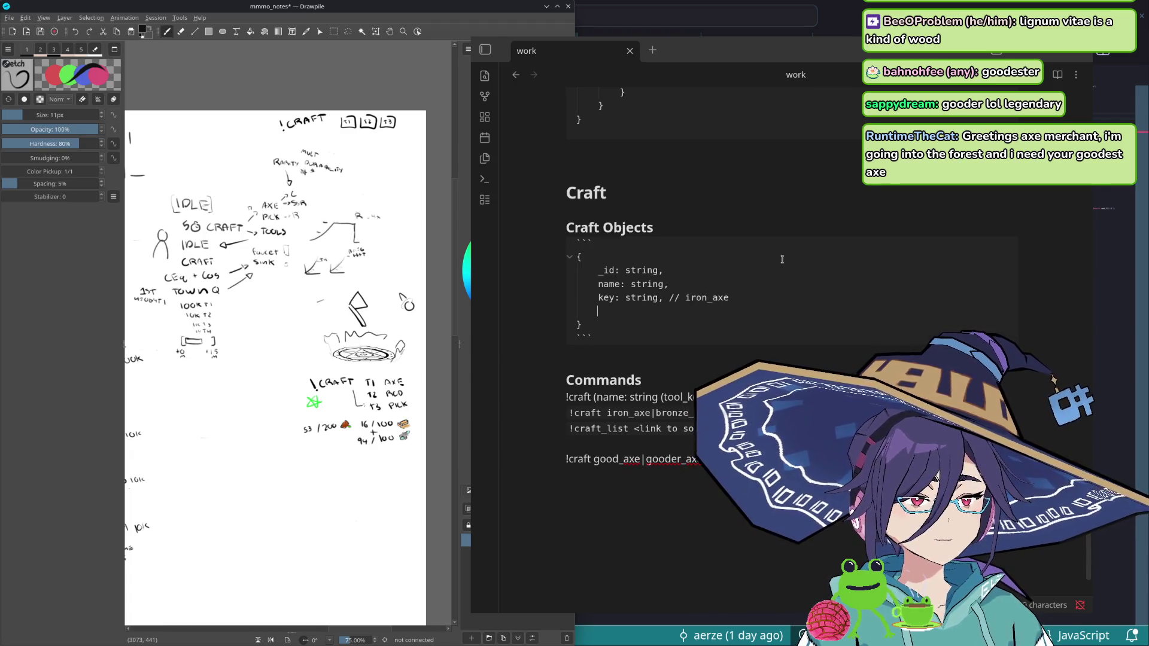
text(tier)
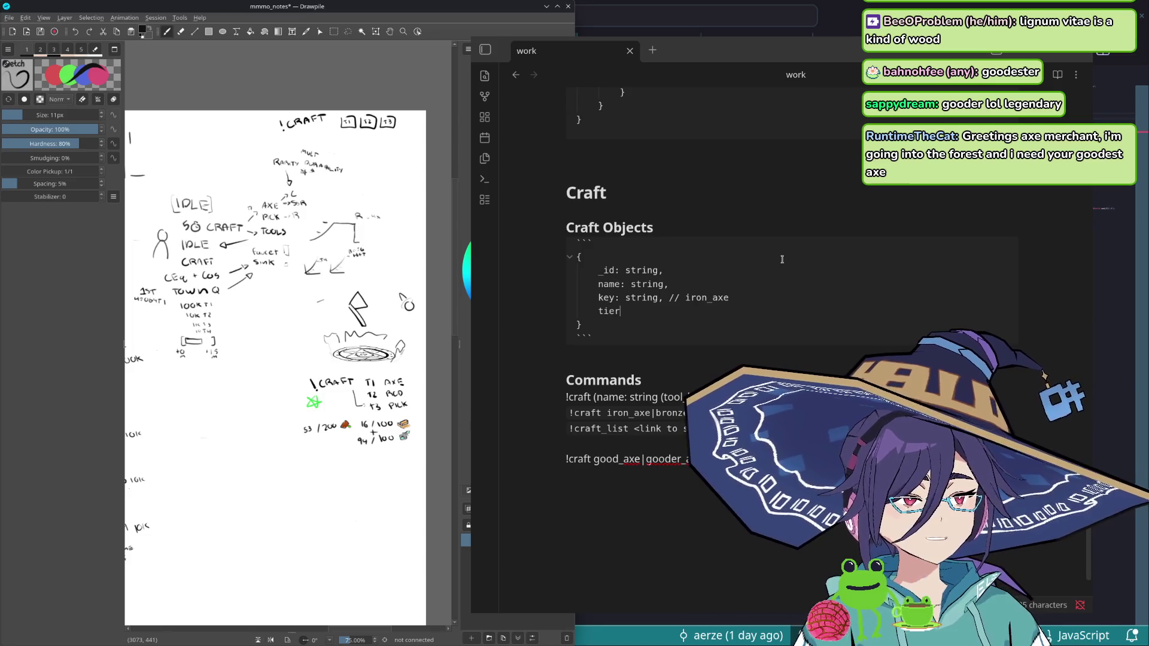
text(|level: string)
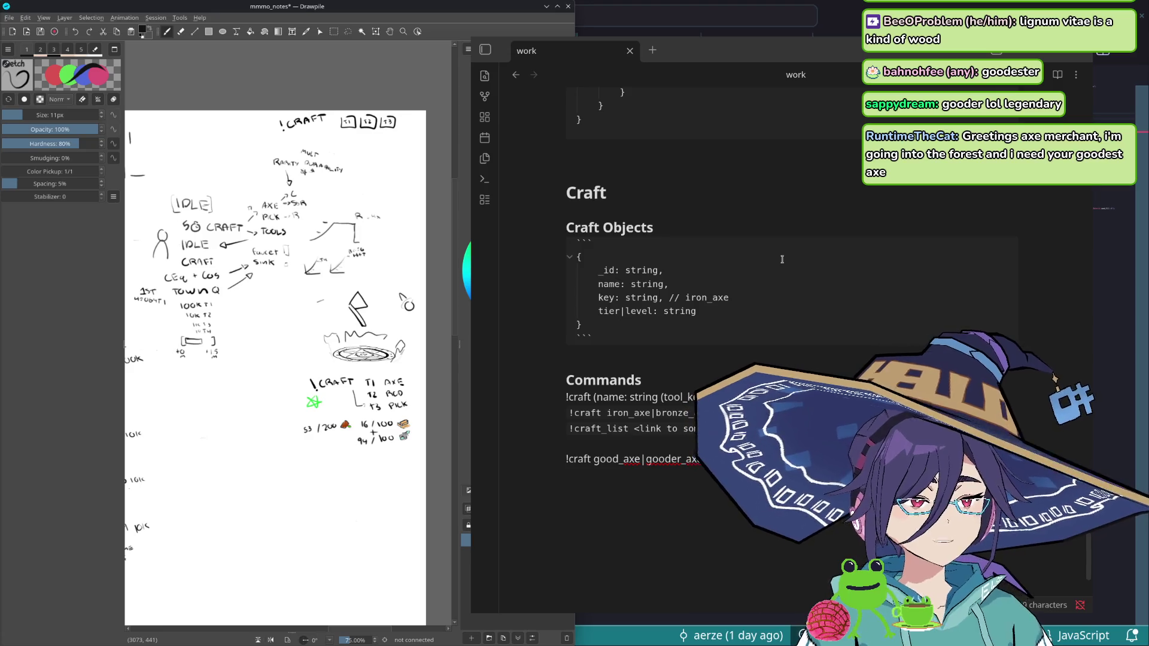
key(ctrl+shift+Left)
key(ctrl+shift+Left)
key(ctrl+shift+Left)
key(ctrl+shift+Left)
key(BackSpace)
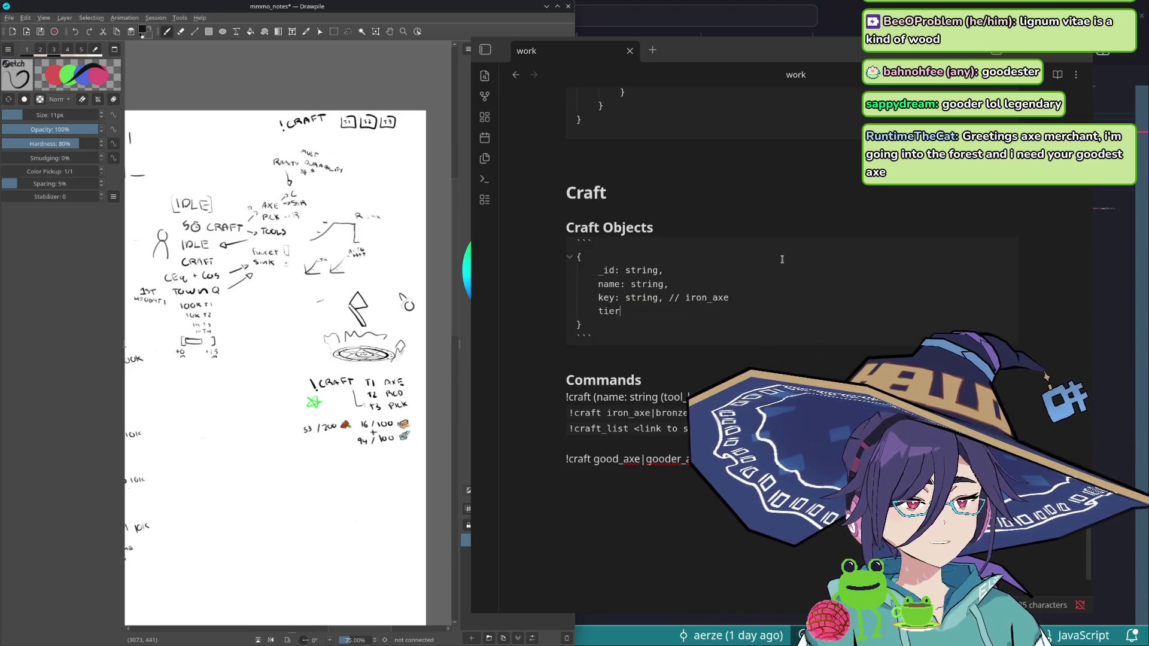
text(: string)
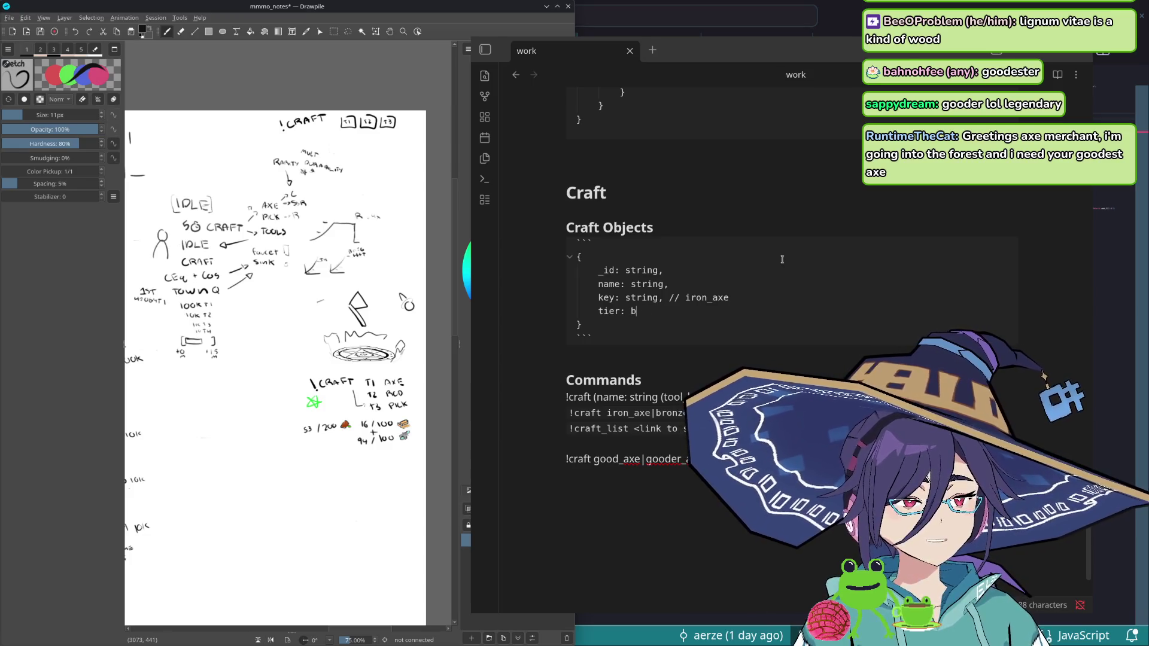
text(umber,)
key(Return)
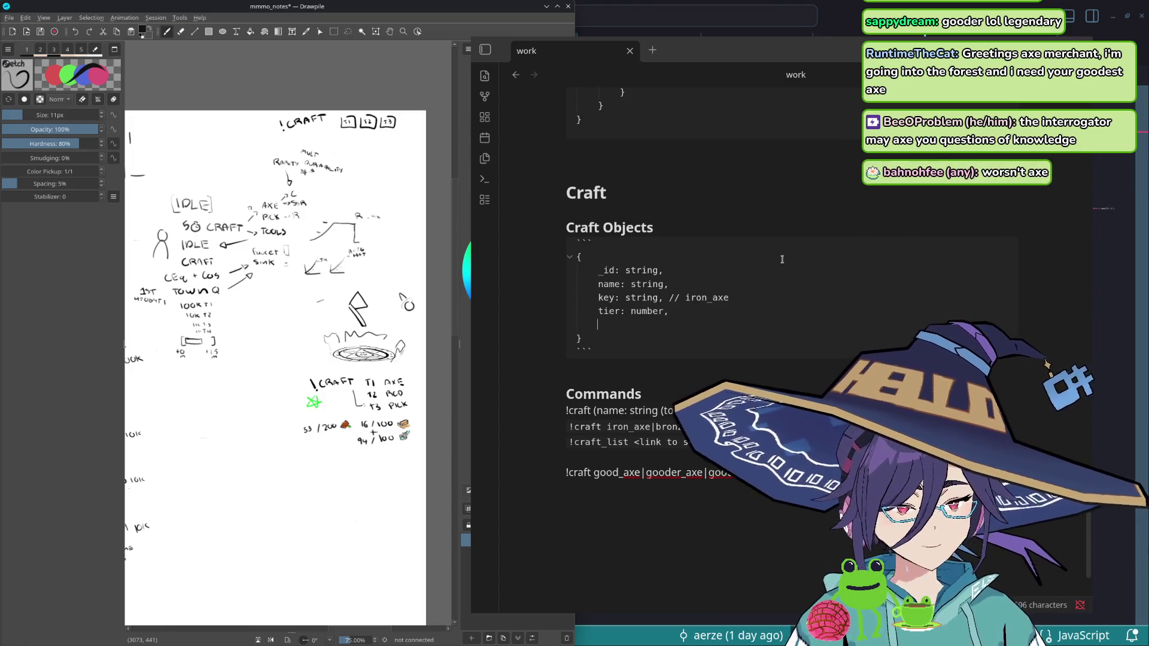
- Append |goodest_axe after gooder_axe and begin a recipe field below tier
double_click(678, 473)
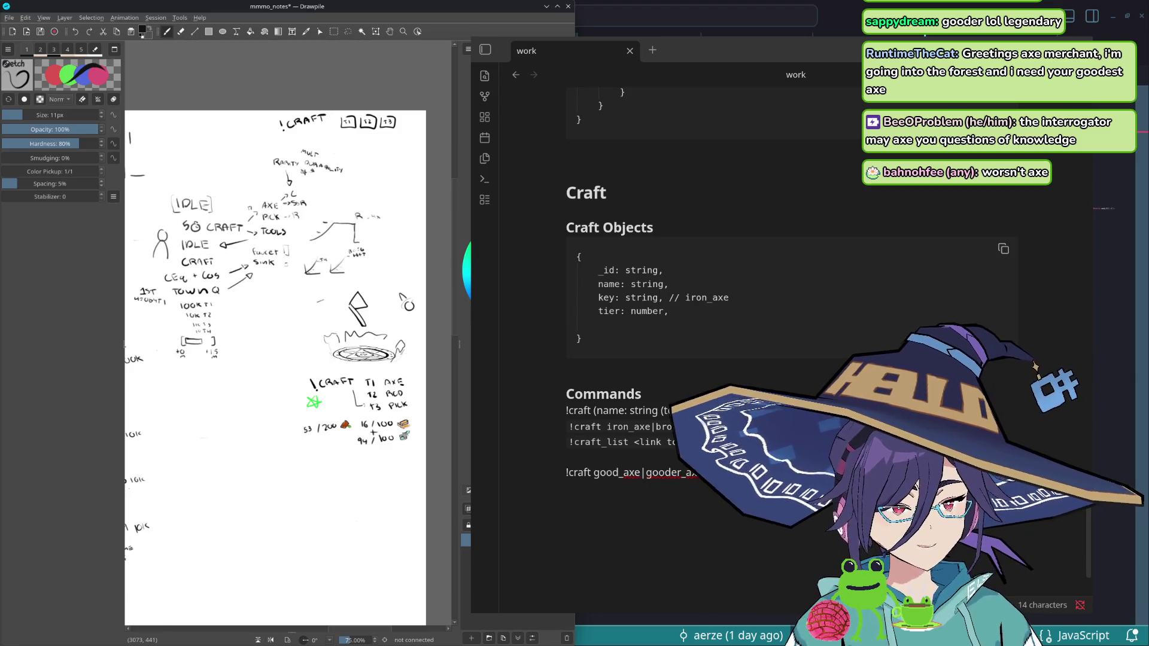
text(|g)
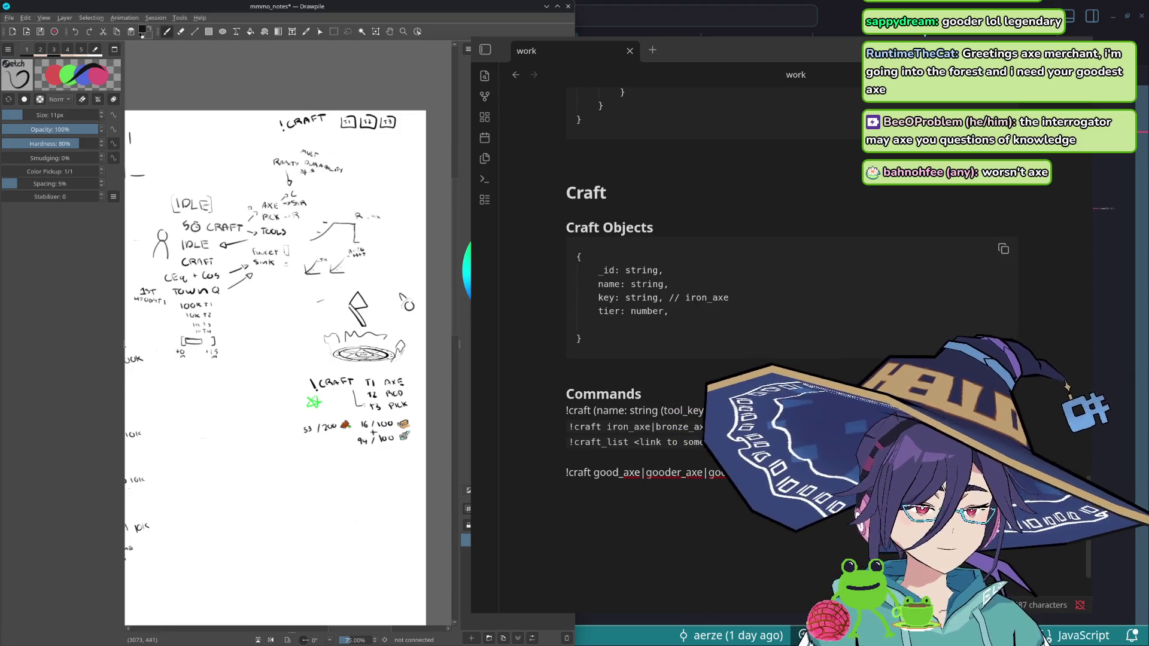
text(o)
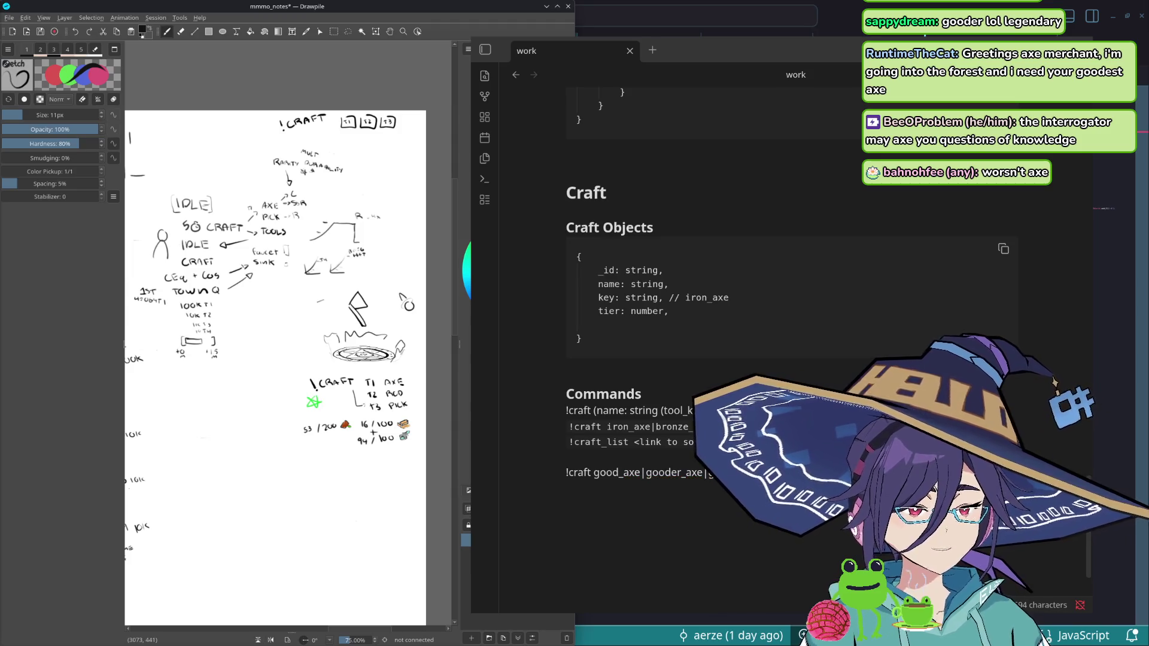
click(744, 324)
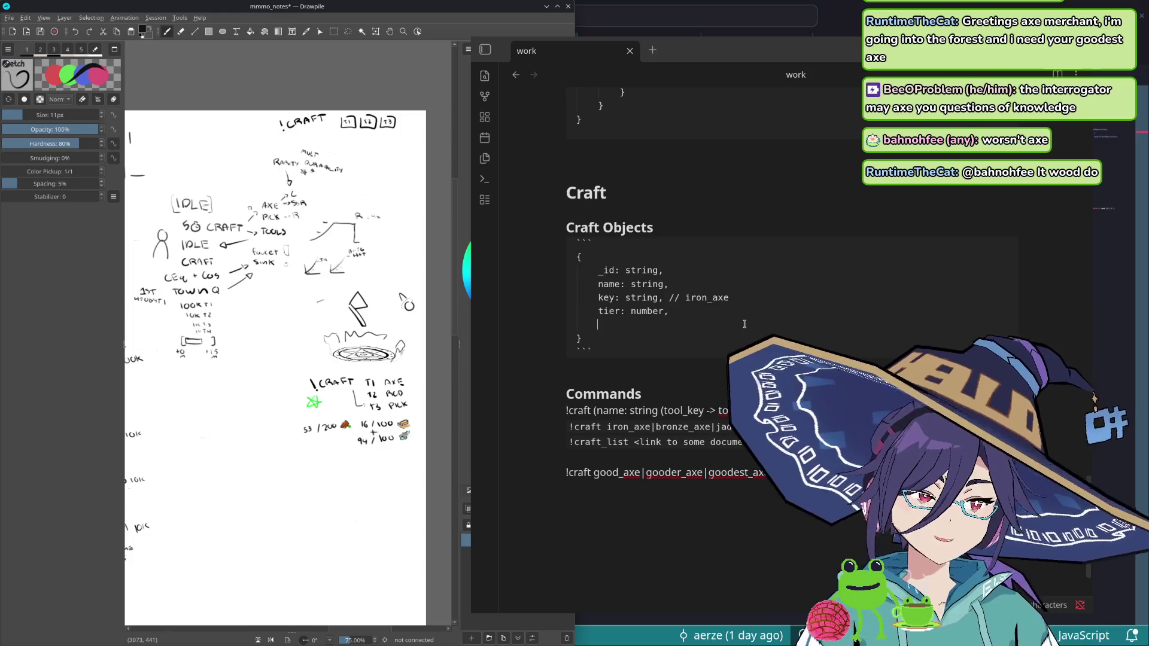
text(rec)
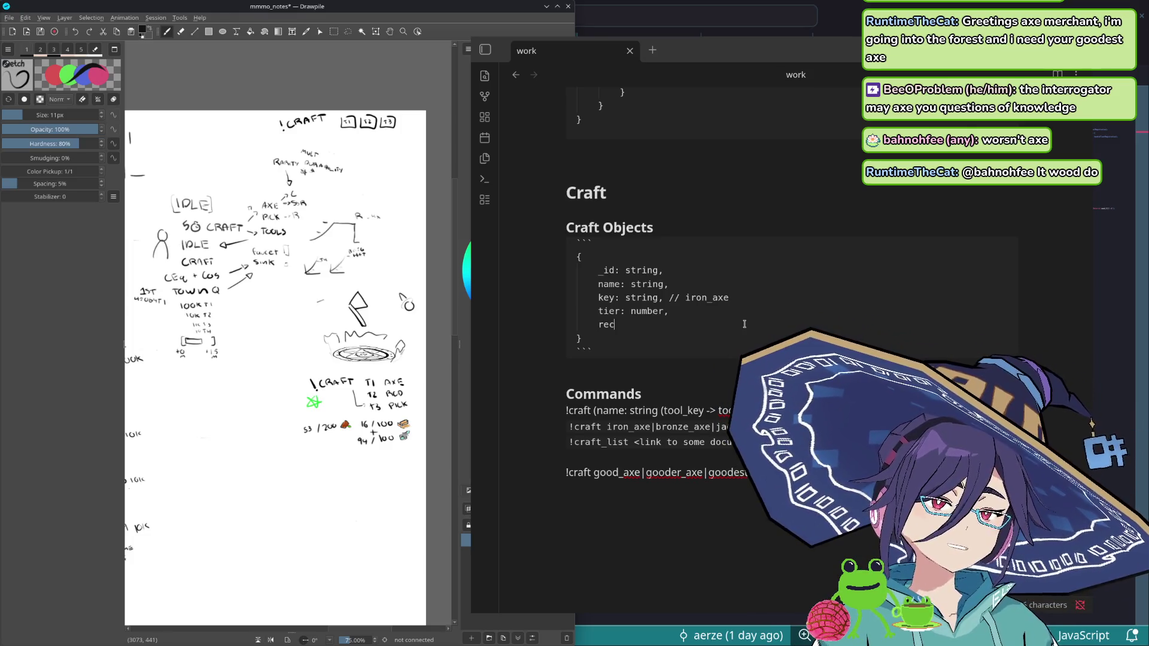
text(ipe)
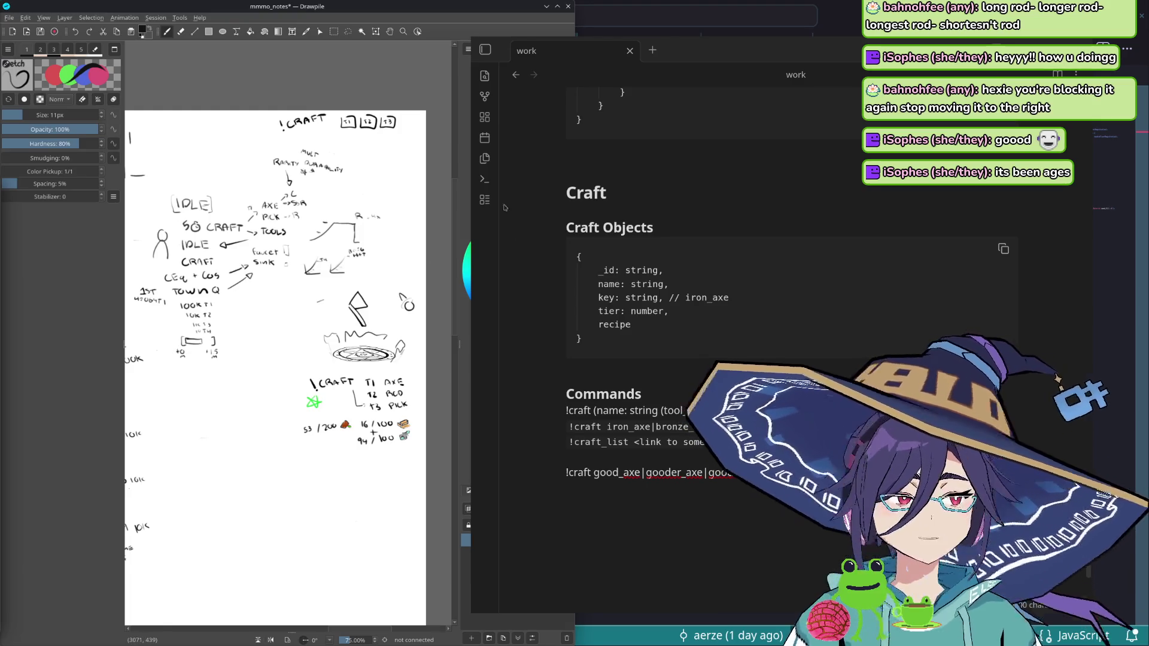
- Drag the notes window left over the Drawpile canvas to reveal the full Commands lines
drag(706, 54, 313, 54)
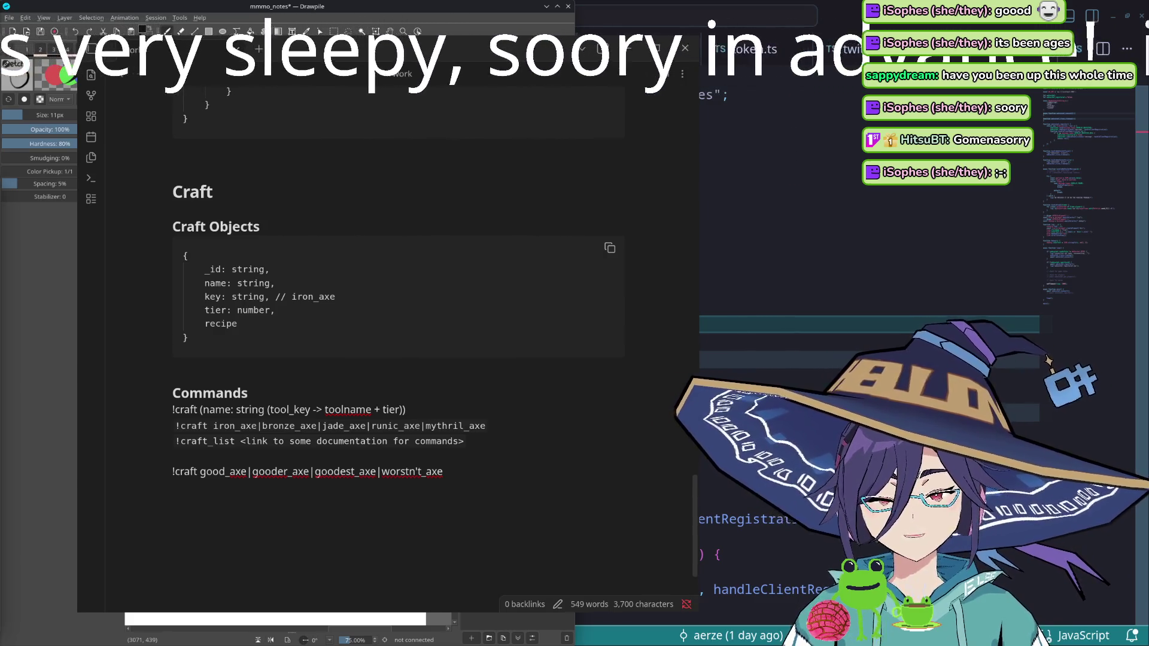
- Tidy the blank lines around the last !craft command and resume editing at the end of recipe
click(321, 524)
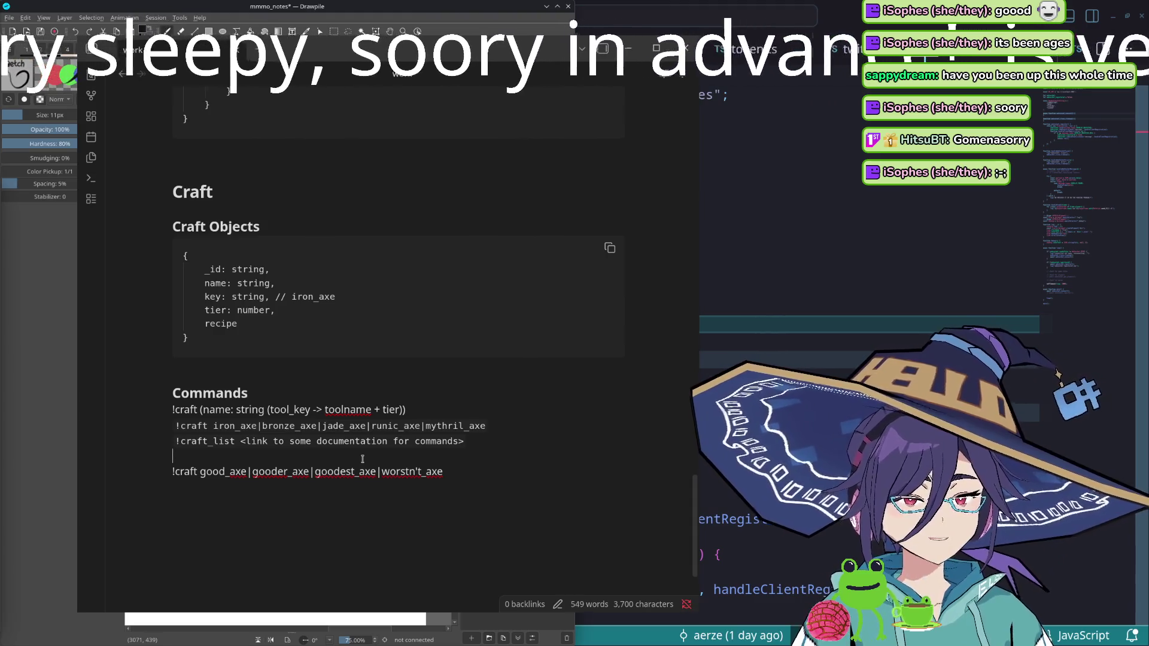
key(BackSpace)
key(Return)
key(Return)
key(Return)
key(Return)
key(BackSpace)
key(BackSpace)
key(BackSpace)
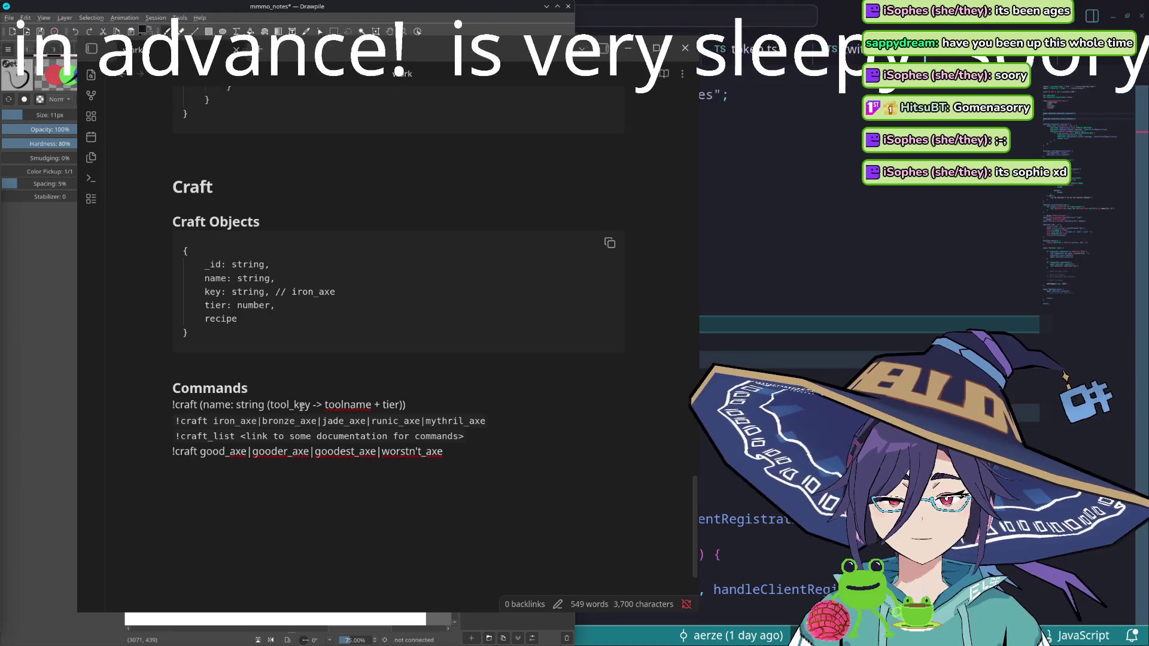
scroll(353, 409, down, 1)
scroll(353, 408, up, 2)
scroll(353, 409, down, 2)
key(Up)
key(Up)
key(Up)
click(286, 319)
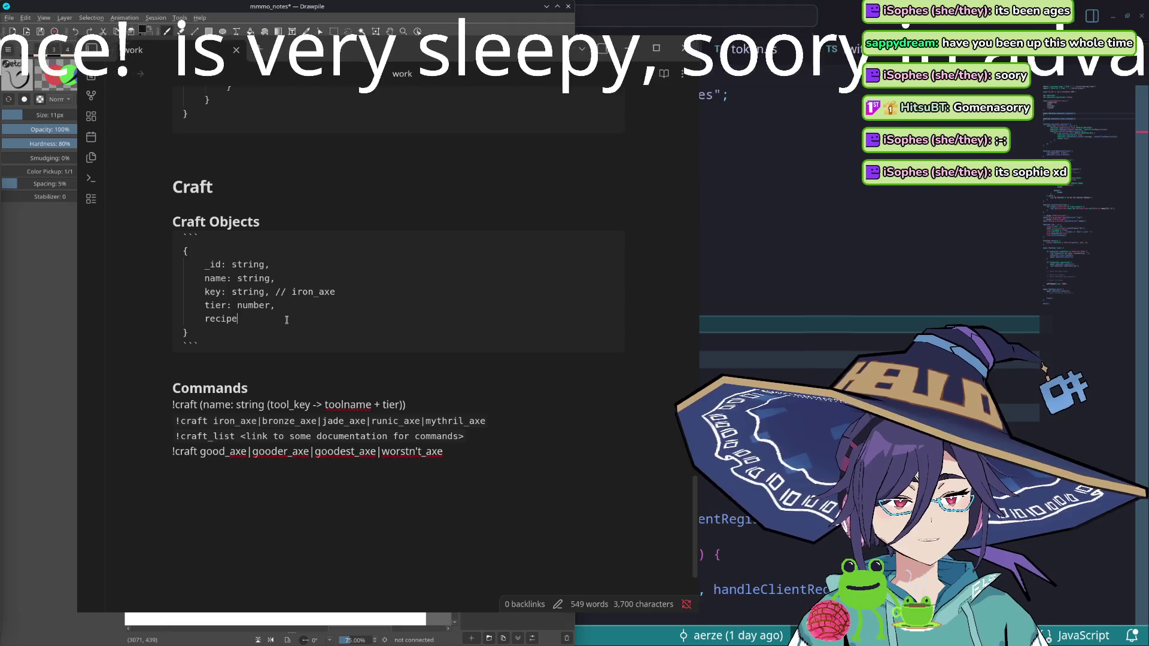
text(:)
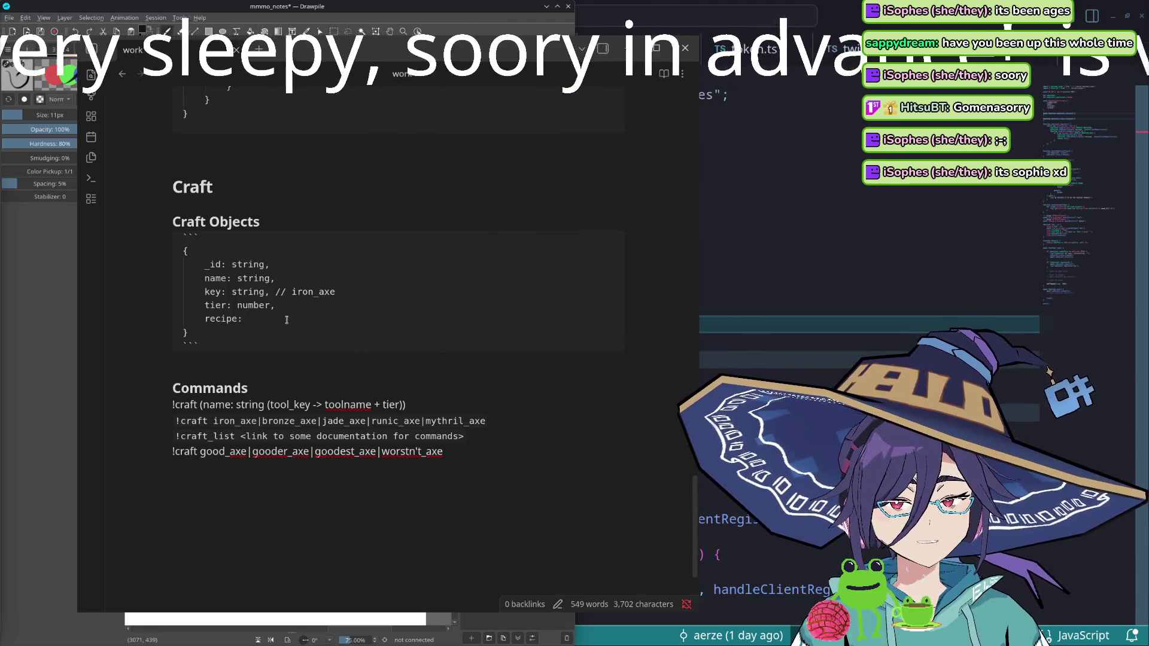
- Move the notes window back right, glance at the Drawpile tier-recipe sketch, and bring the notes forward again
drag(232, 33, 524, 24)
mouse_move(141, 404)
mouse_down()
mouse_move(307, 335)
mouse_move(220, 275)
mouse_up()
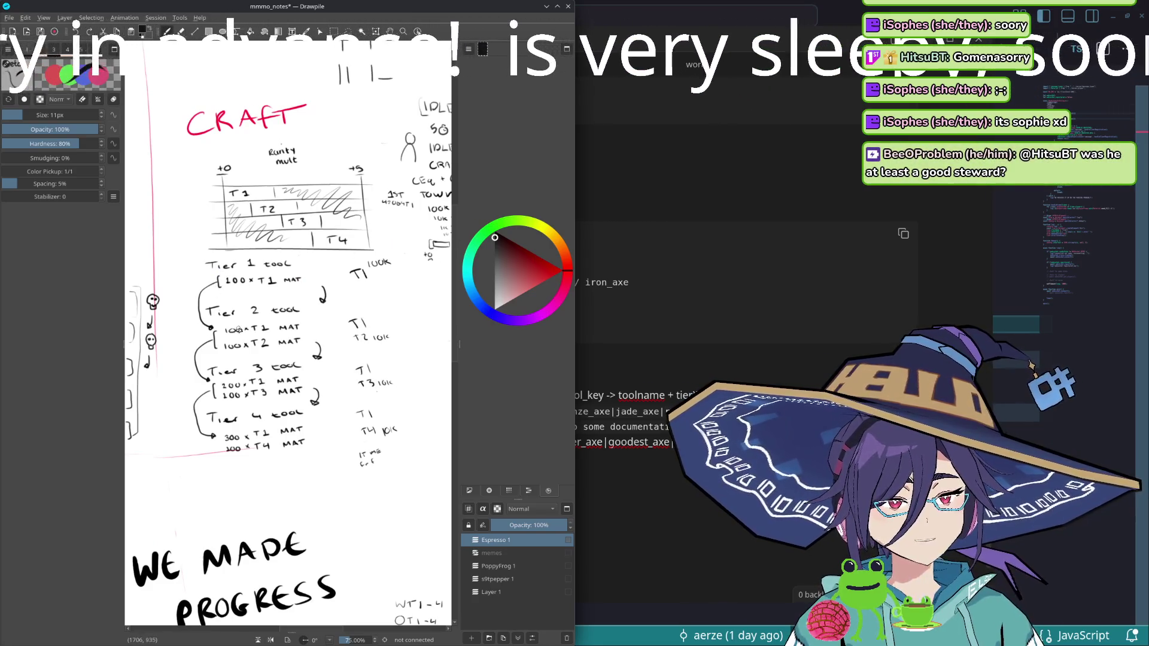
click(628, 17)
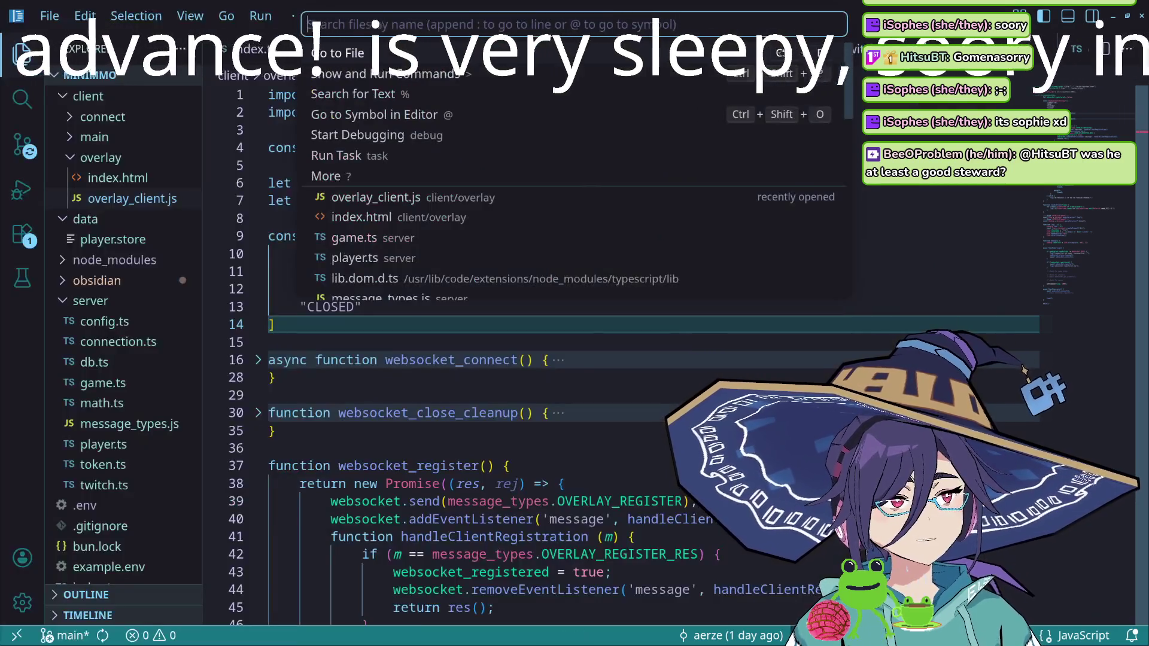
key(alt+Tab)
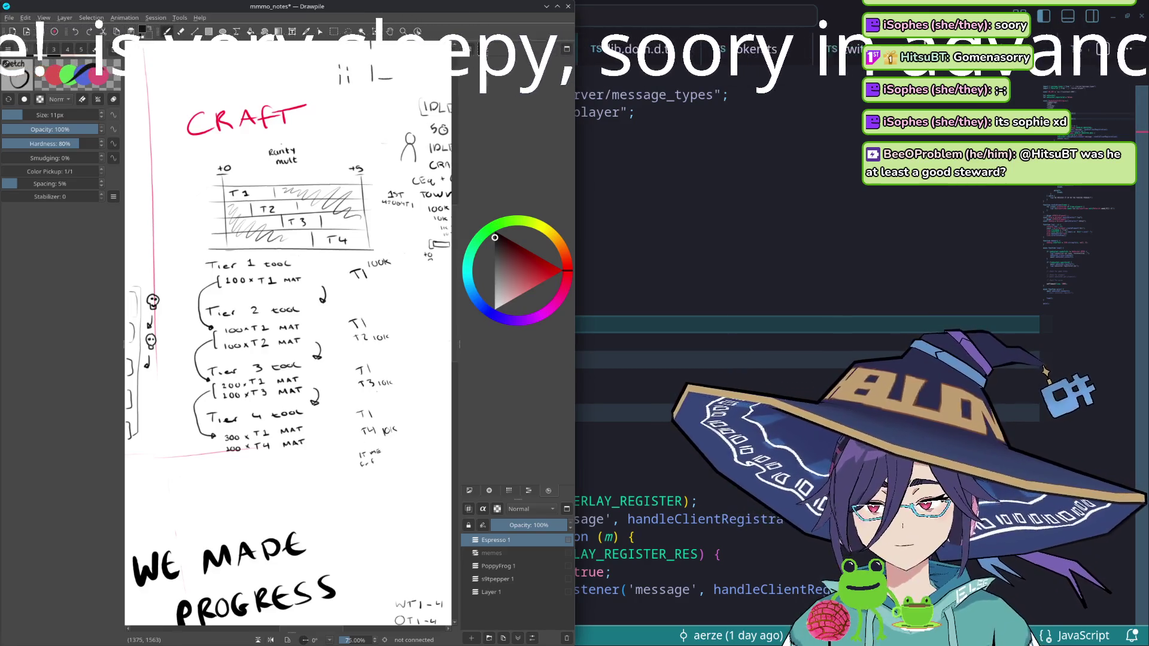
key(alt+Tab)
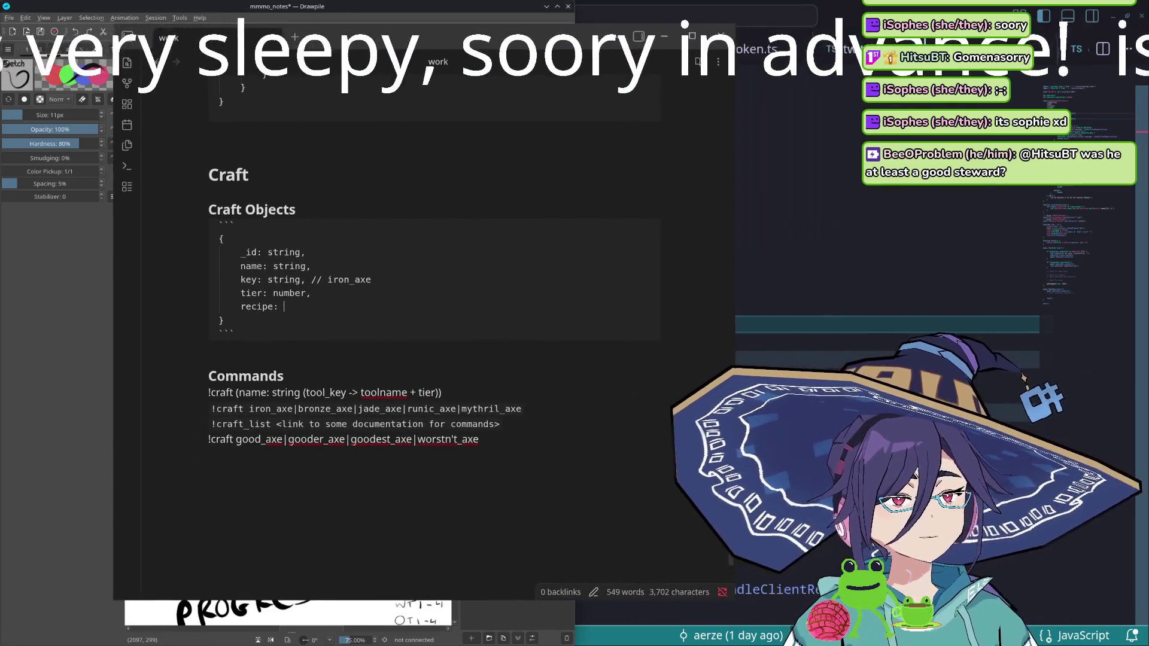
text([)
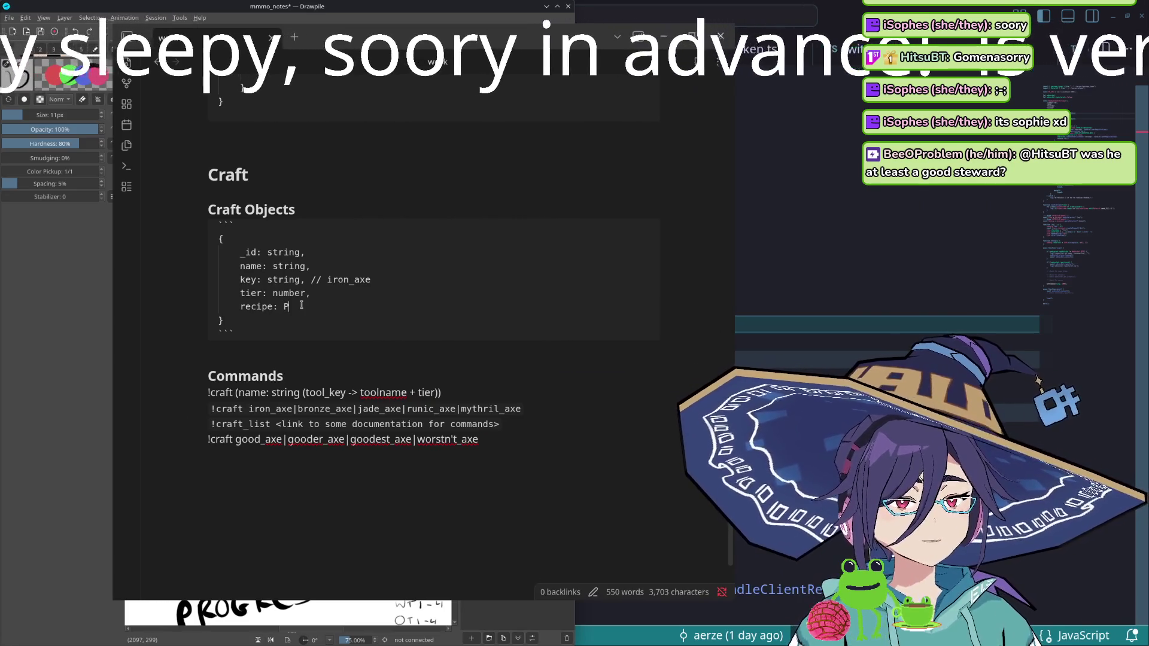
text(])
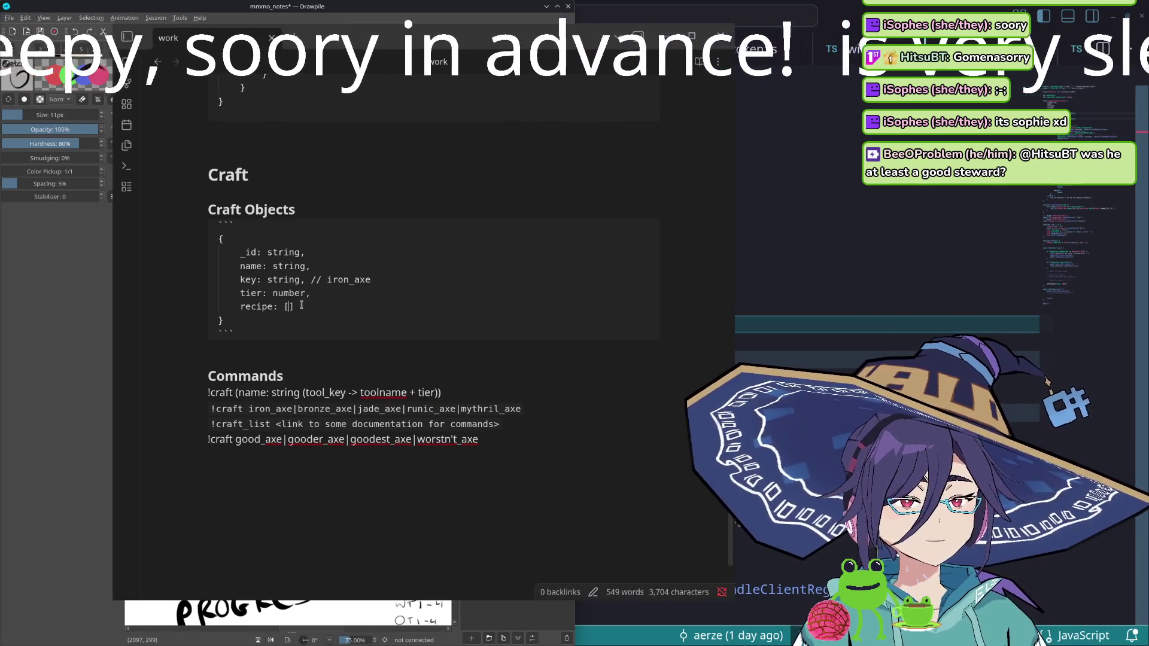
text({)
- Make recipe an array of objects with material_key: string and amount: number
key(Return)
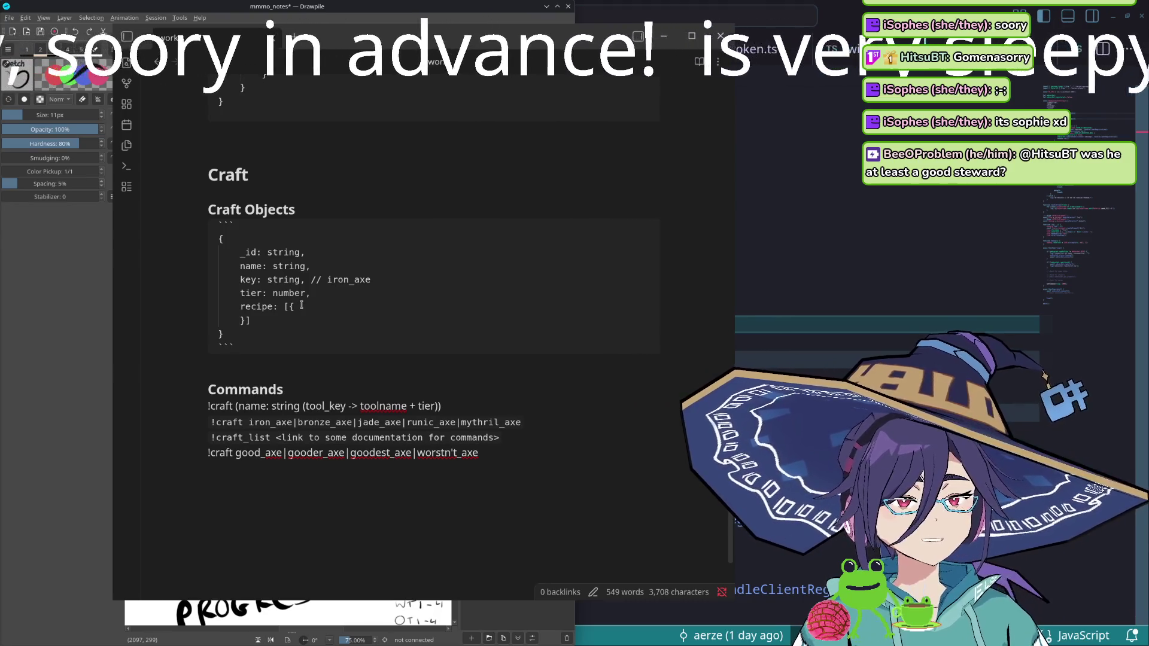
key(Return)
text(material_key: string,)
key(Return)
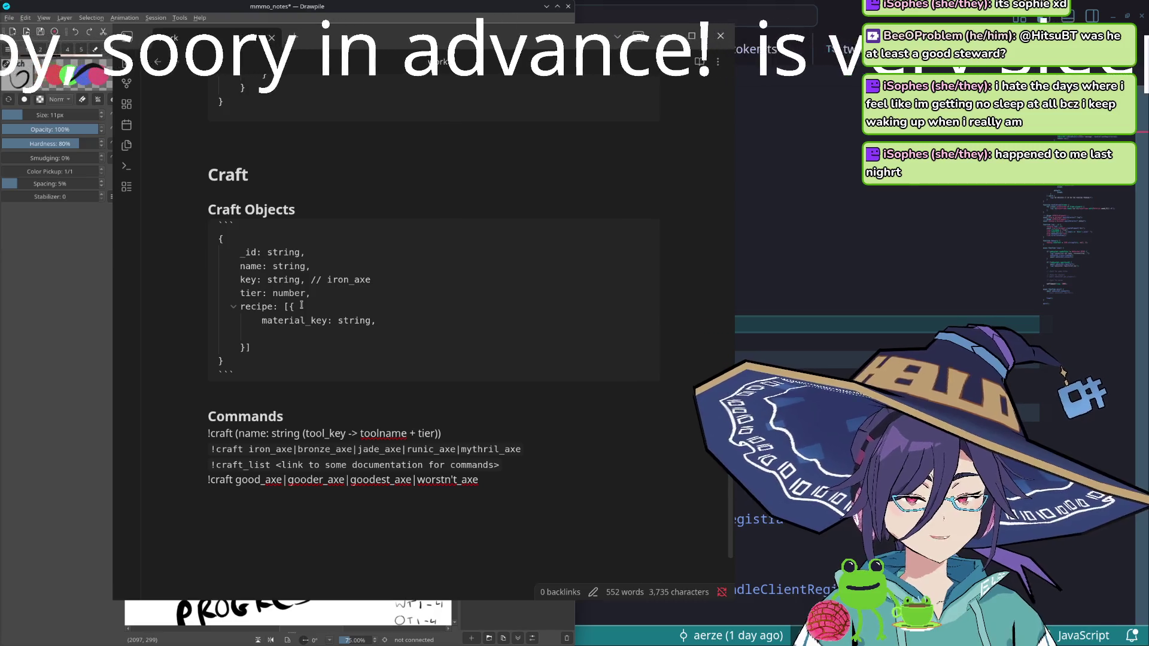
text(amount: number)
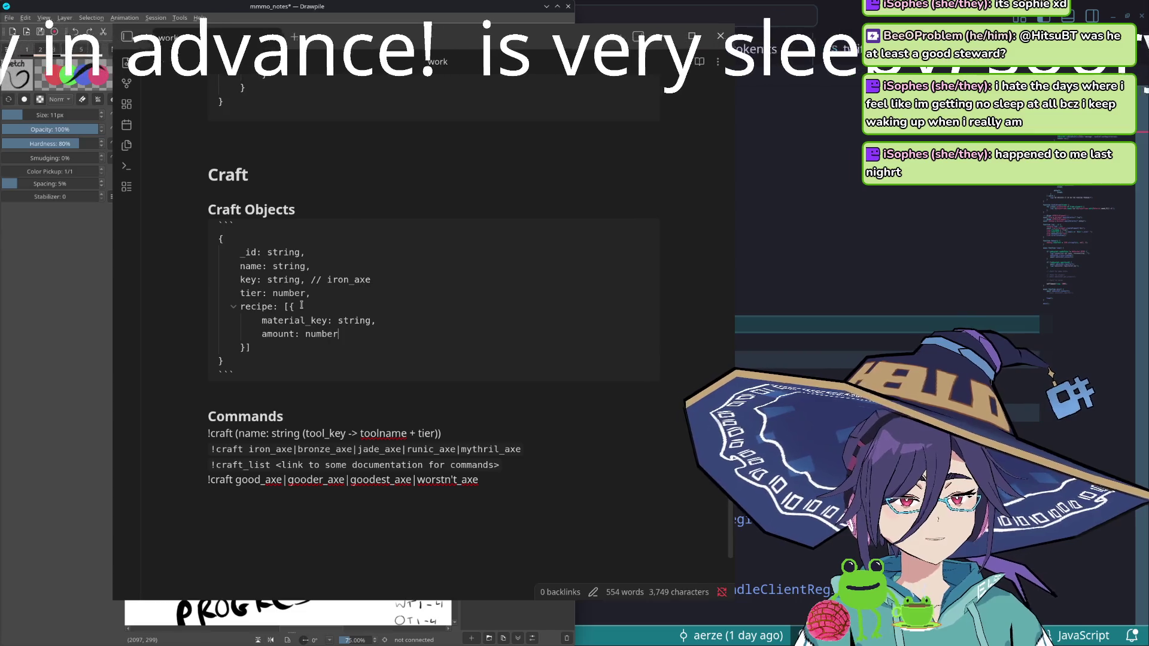
scroll(301, 305, up, 5)
scroll(344, 335, up, 3)
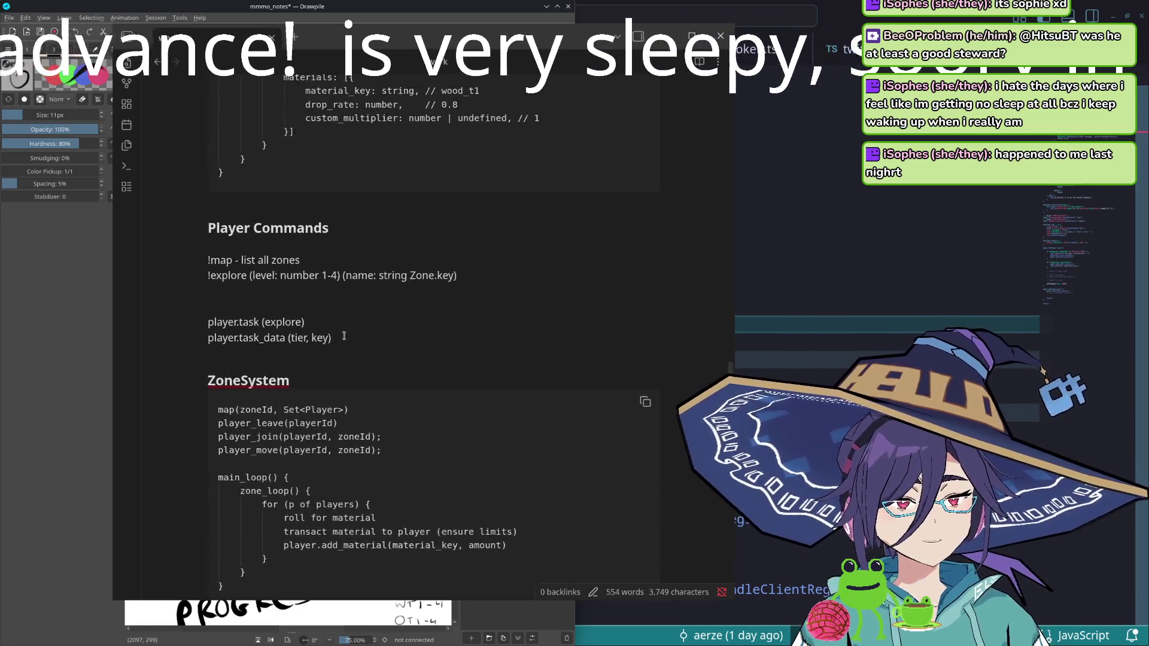
scroll(344, 336, up, 3)
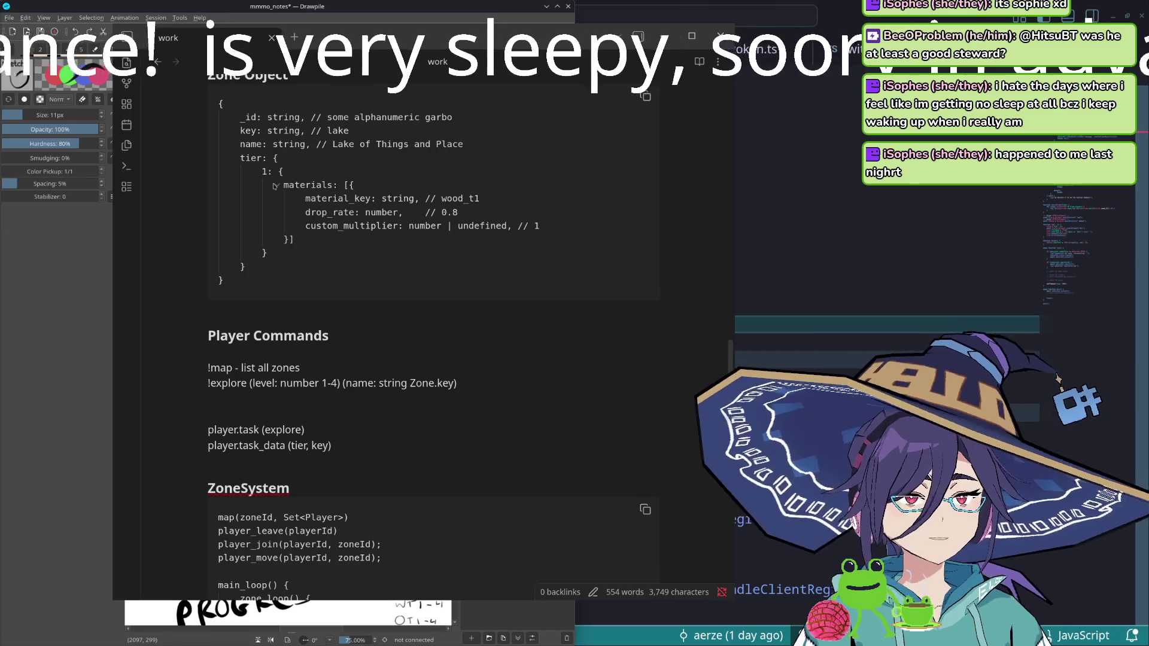
double_click(331, 213)
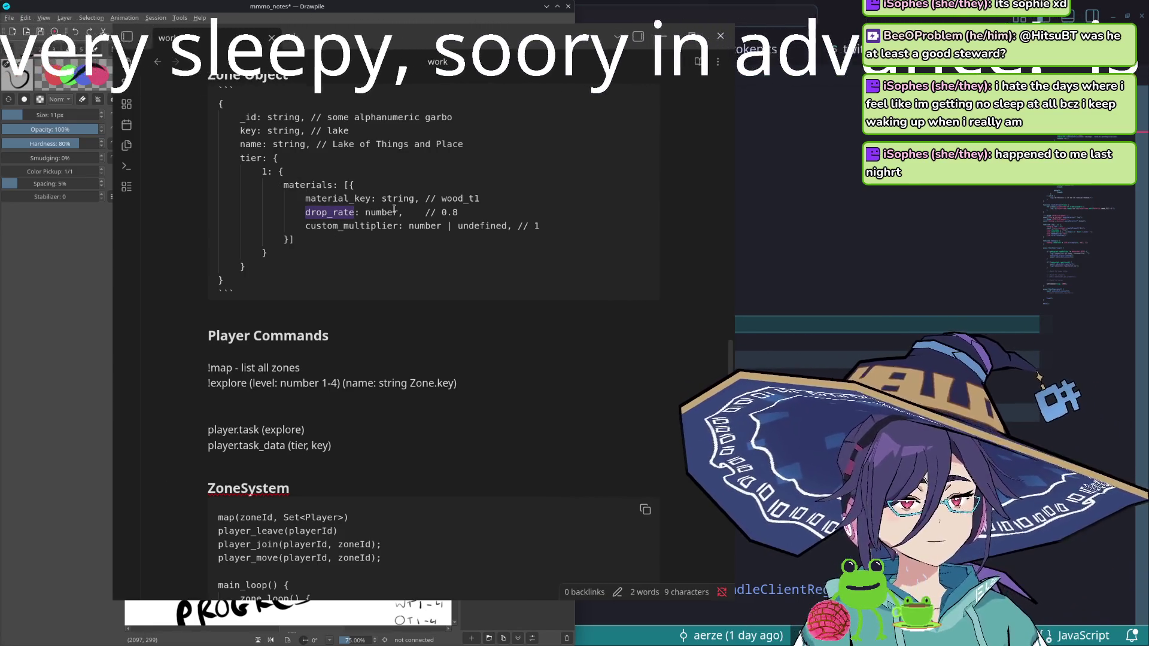
click(492, 195)
key(Return)
text(a)
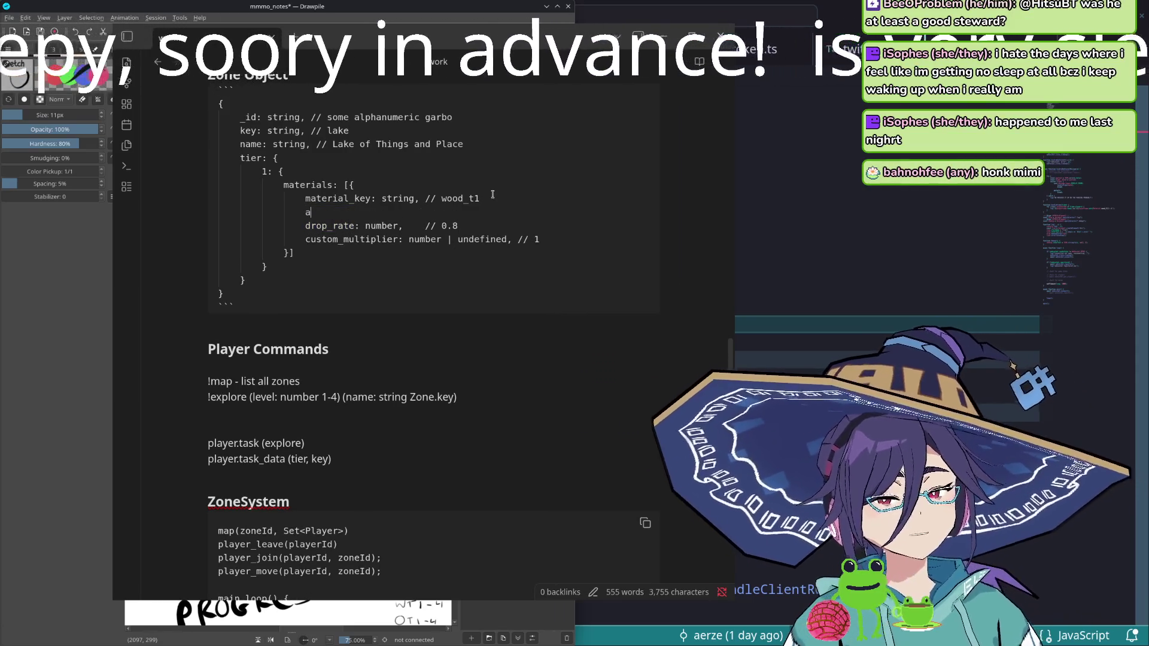
key(shift+Home)
key(BackSpace)
key(BackSpace)
key(BackSpace)
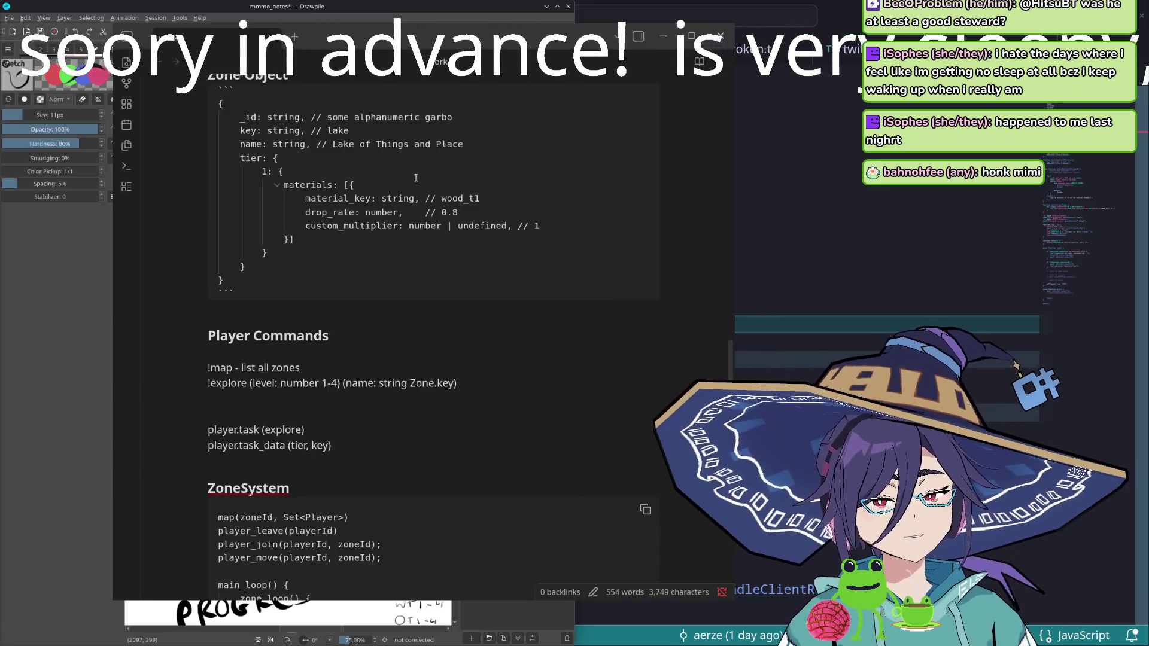
scroll(449, 233, down, 1)
scroll(418, 286, down, 2)
scroll(417, 290, down, 2)
scroll(417, 289, down, 1)
scroll(413, 297, down, 1)
scroll(396, 319, down, 1)
scroll(397, 319, up, 1)
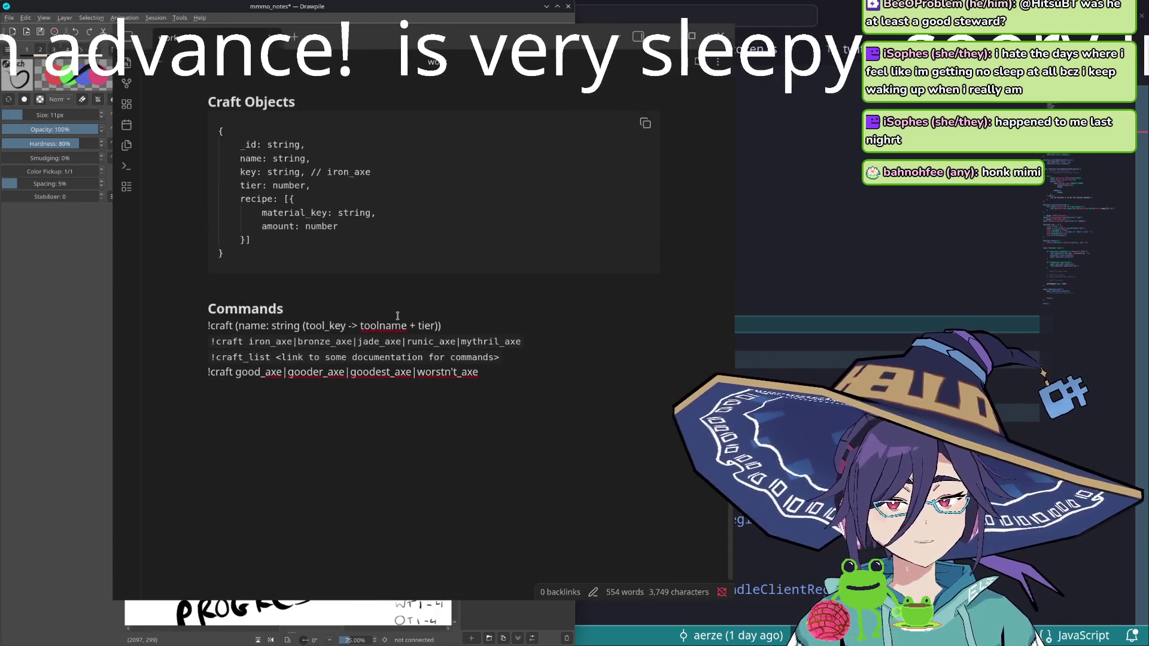
scroll(398, 318, up, 1)
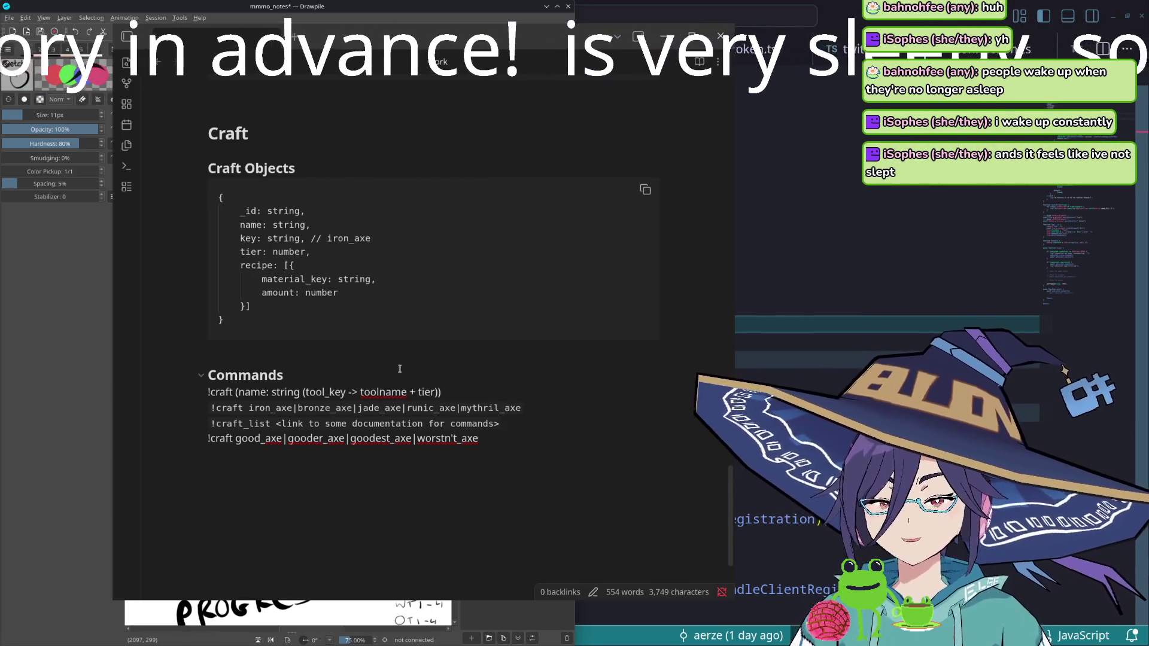
scroll(399, 364, down, 2)
scroll(400, 367, down, 1)
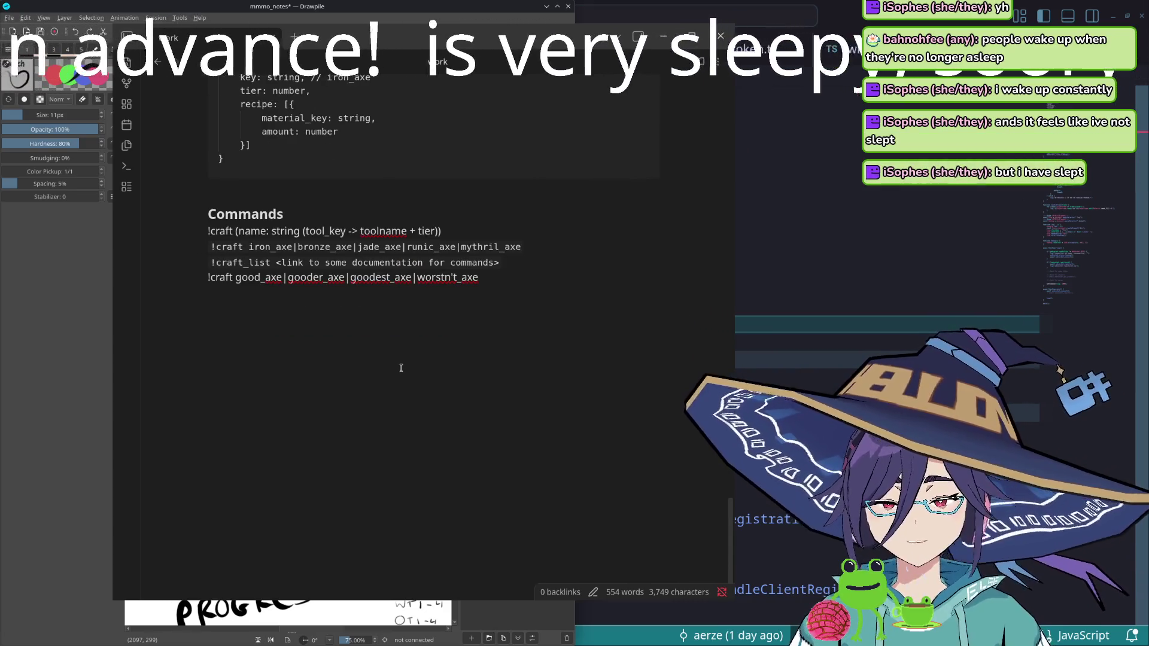
scroll(401, 367, up, 1)
scroll(431, 368, up, 1)
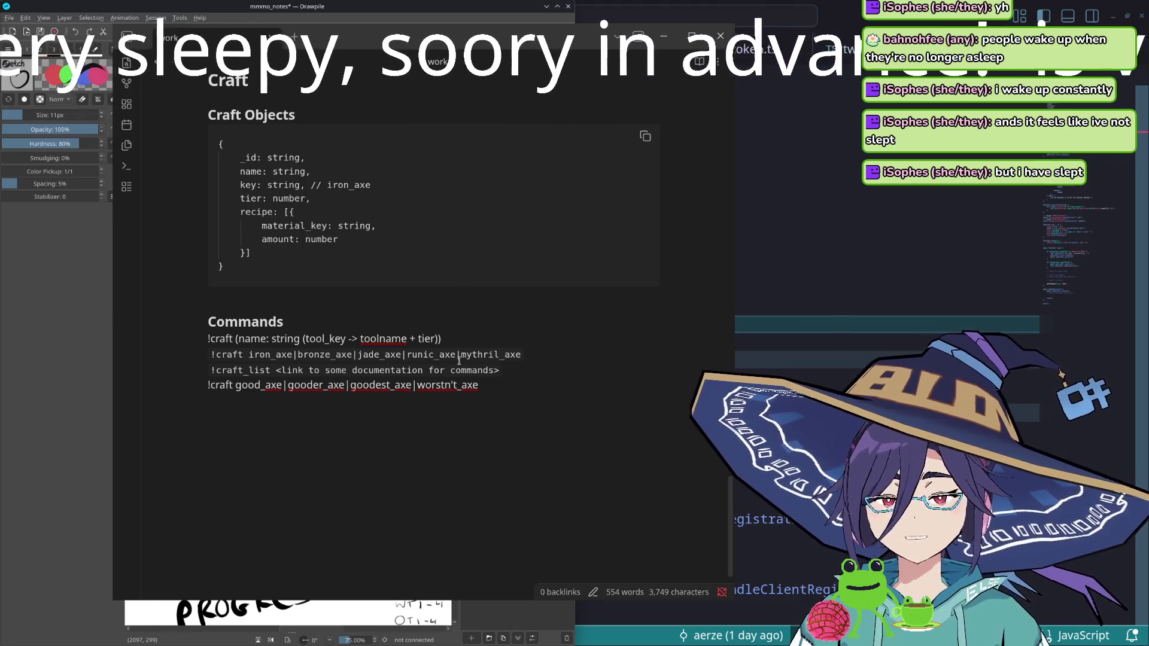
mouse_move(228, 81)
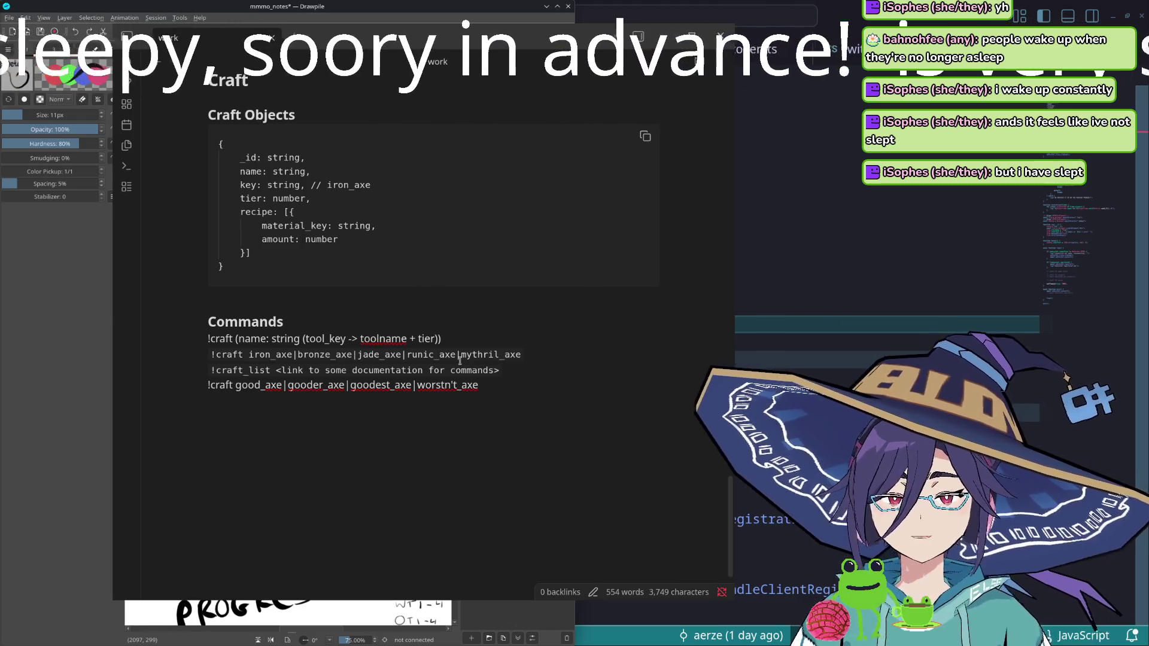
scroll(431, 377, up, 3)
scroll(413, 395, down, 2)
scroll(386, 422, up, 3)
scroll(377, 431, down, 1)
scroll(368, 431, up, 3)
scroll(351, 433, down, 1)
scroll(333, 435, down, 2)
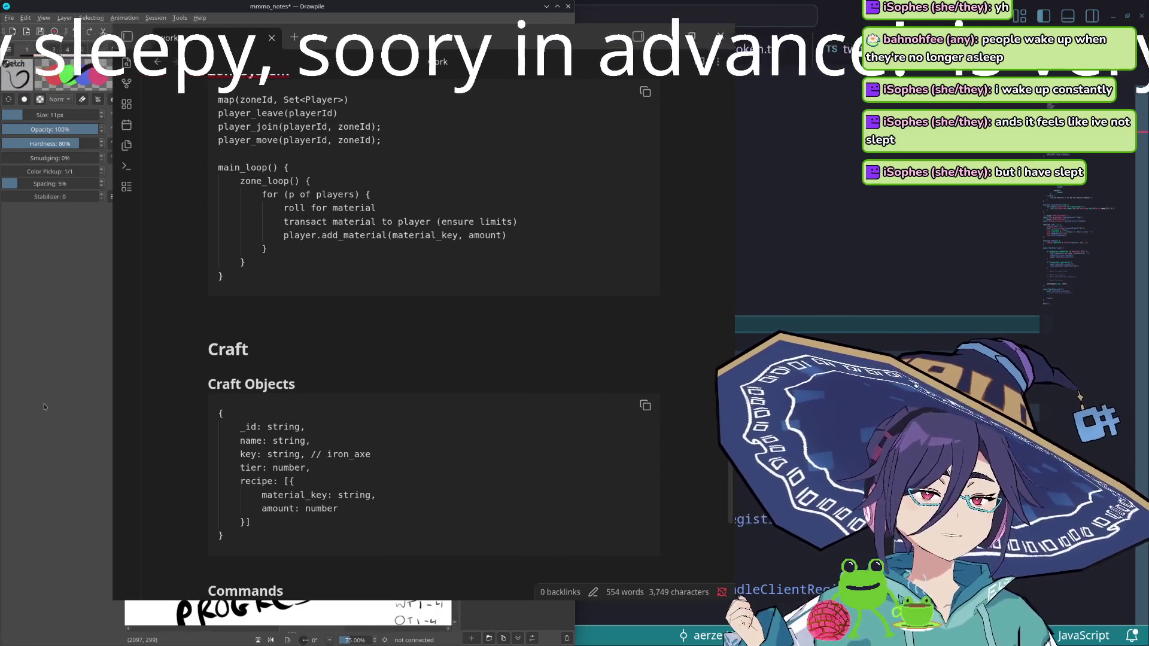
- Bring the Drawpile CRAFT tier sketch to the front over the notes
click(52, 408)
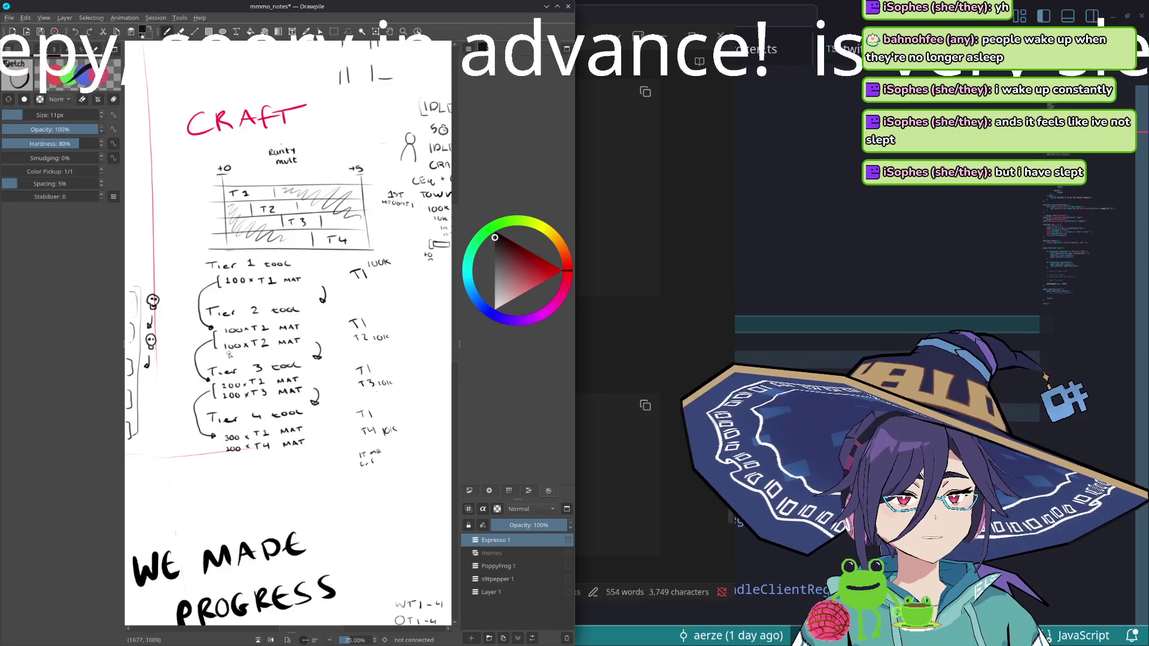
scroll(287, 333, up, 3)
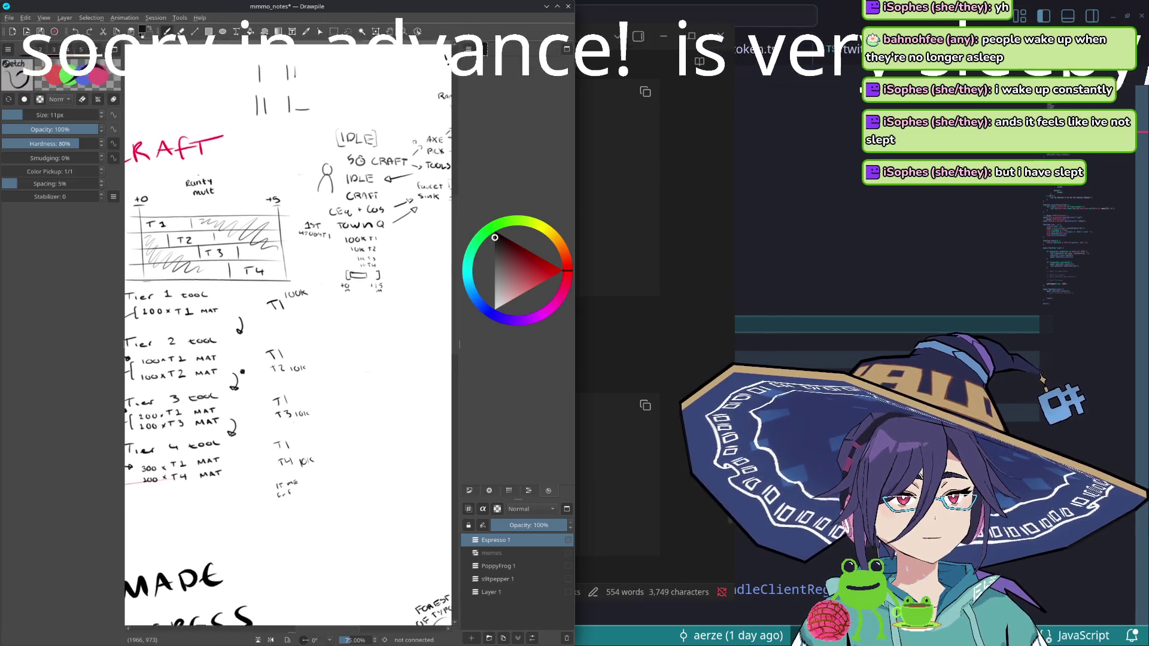
- Pan the sketch to the IDLE and craft notes, then bring the design notes back to the front
drag(338, 350, 268, 387)
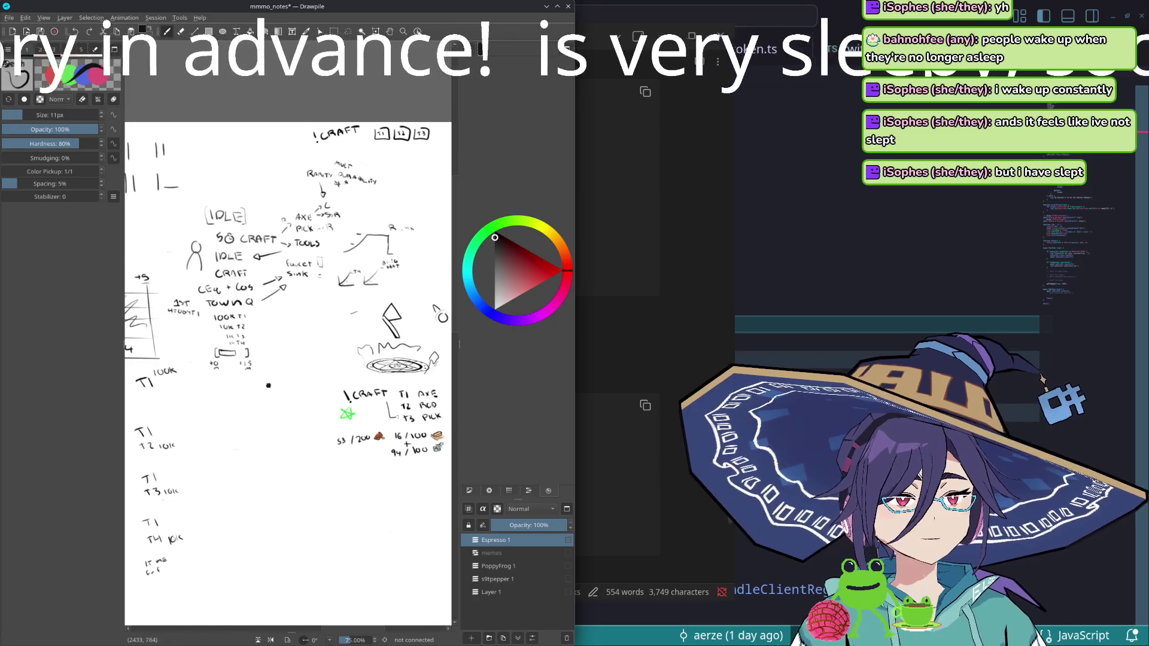
click(588, 353)
scroll(334, 437, down, 1)
scroll(334, 438, down, 2)
scroll(334, 437, up, 4)
scroll(334, 437, down, 3)
scroll(335, 437, down, 4)
scroll(300, 356, up, 2)
scroll(300, 357, up, 2)
scroll(310, 373, down, 4)
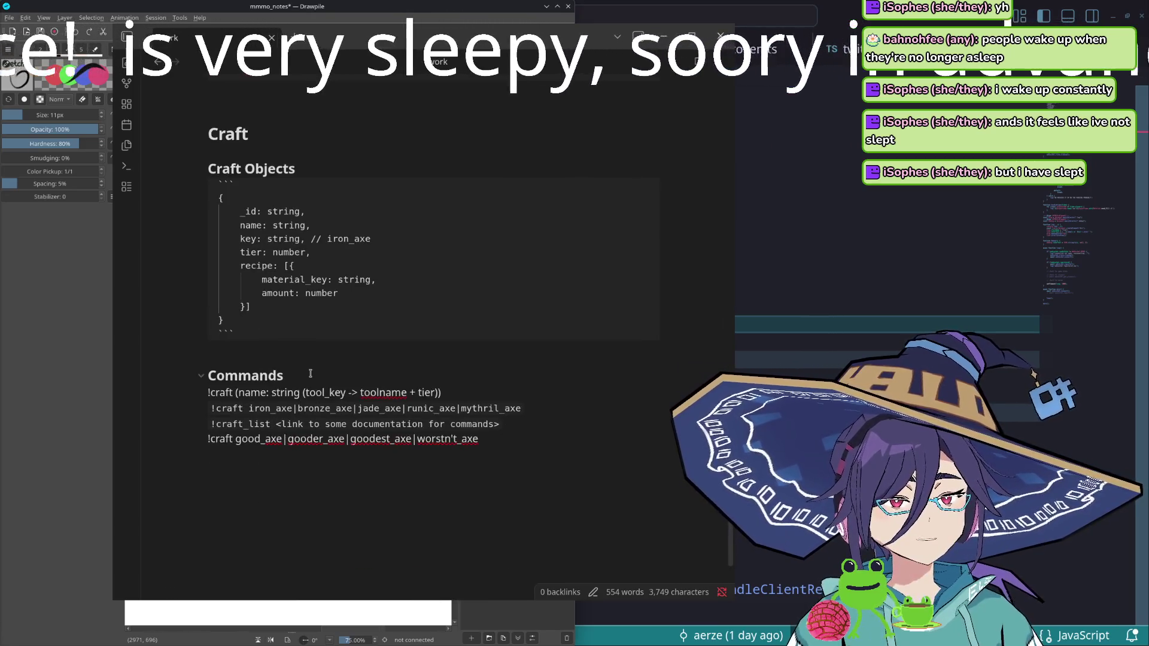
- Add a '### CraftSystem' heading below Commands with an empty ``` code block ready for map(players)
click(326, 478)
text(### )
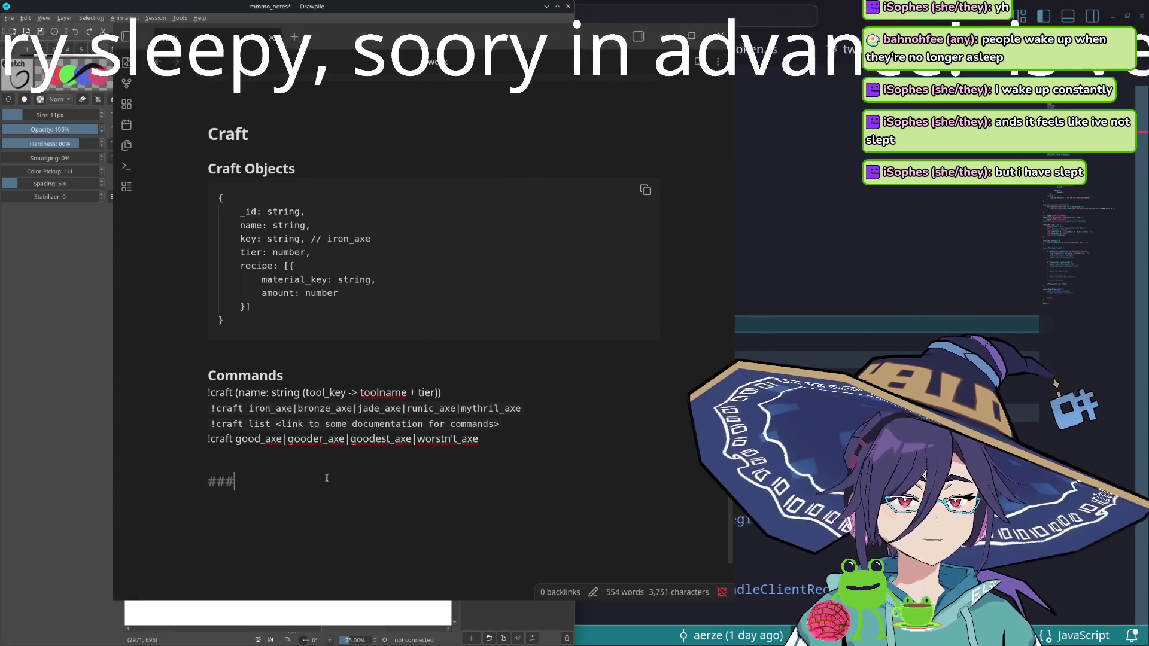
text(raft )
text(stem)
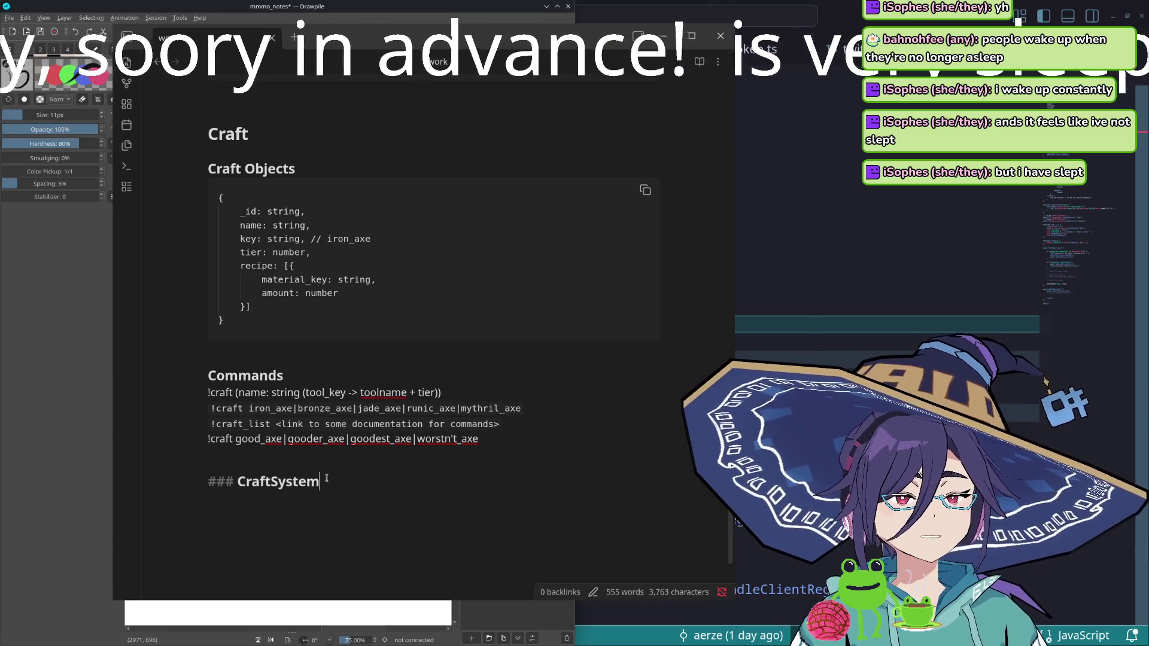
key(Return)
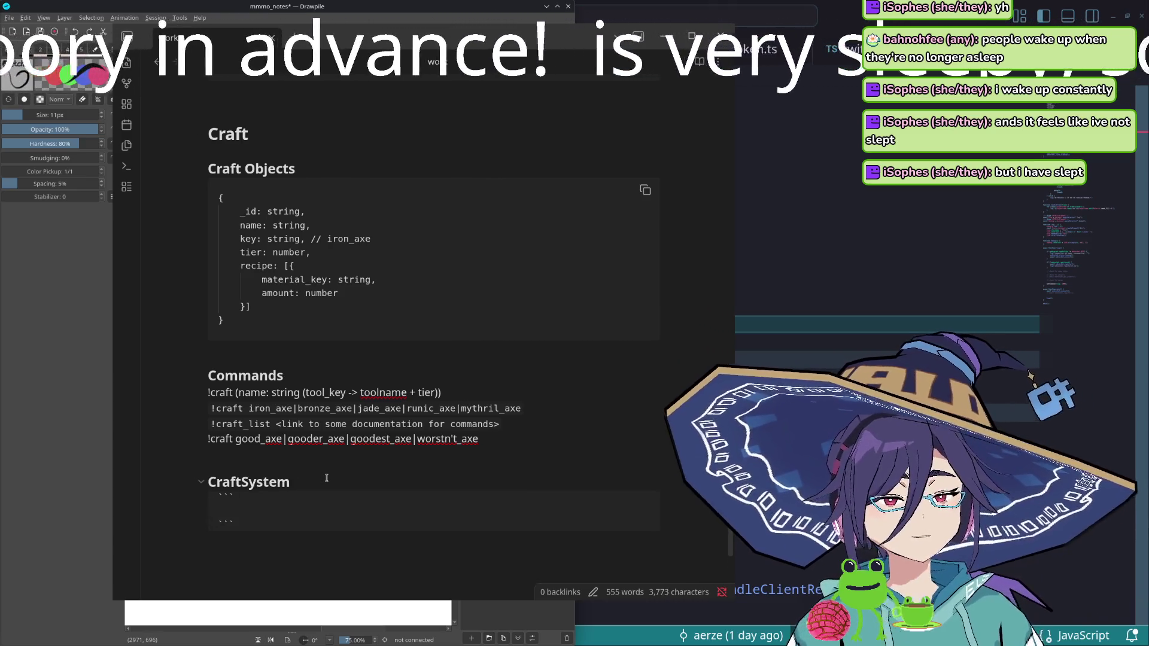
scroll(340, 477, up, 5)
scroll(312, 313, down, 1)
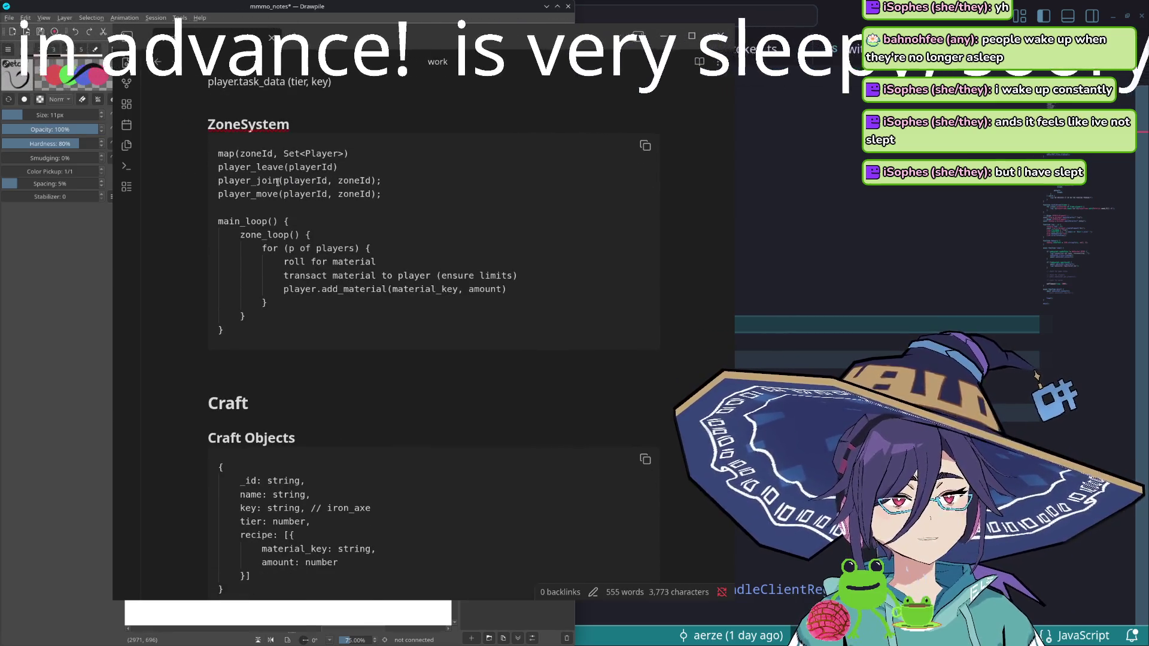
scroll(280, 181, down, 1)
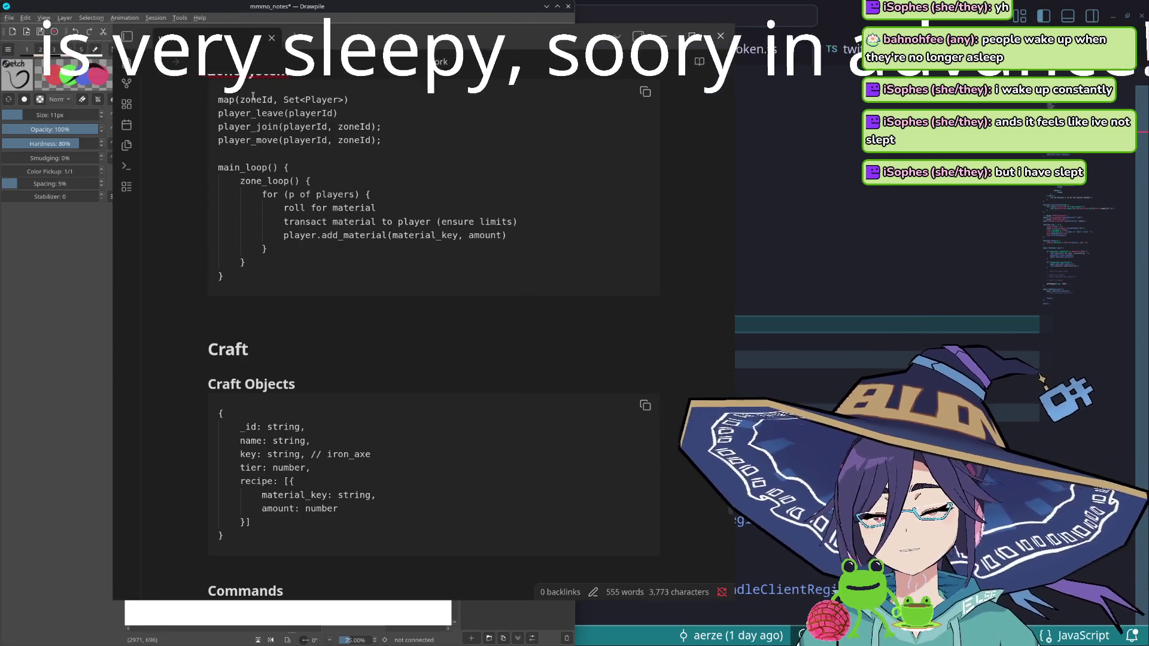
scroll(243, 406, down, 4)
click(265, 510)
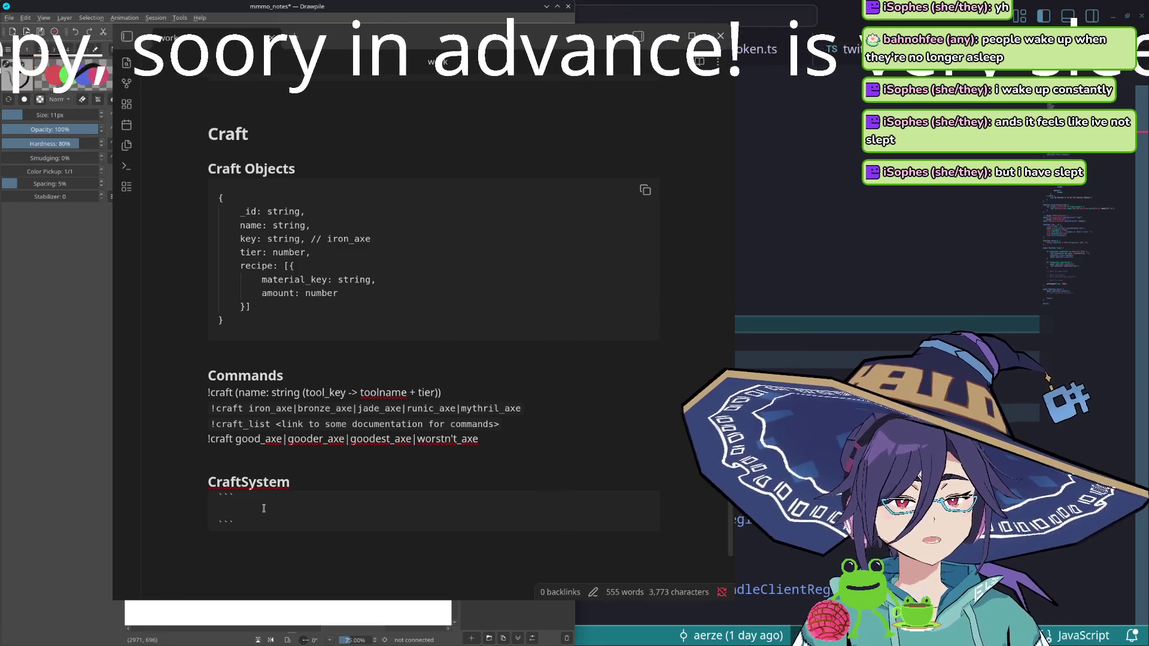
text(map<)
text((players)
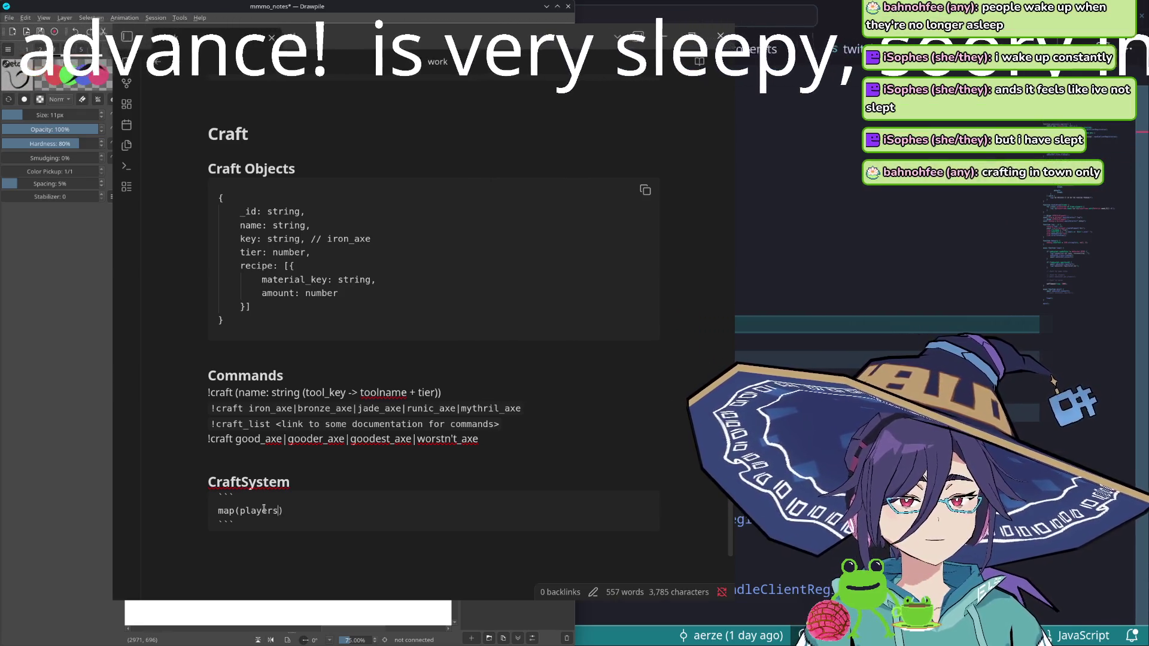
- Correct the map call to read map(player) without the stray comma
key(BackSpace)
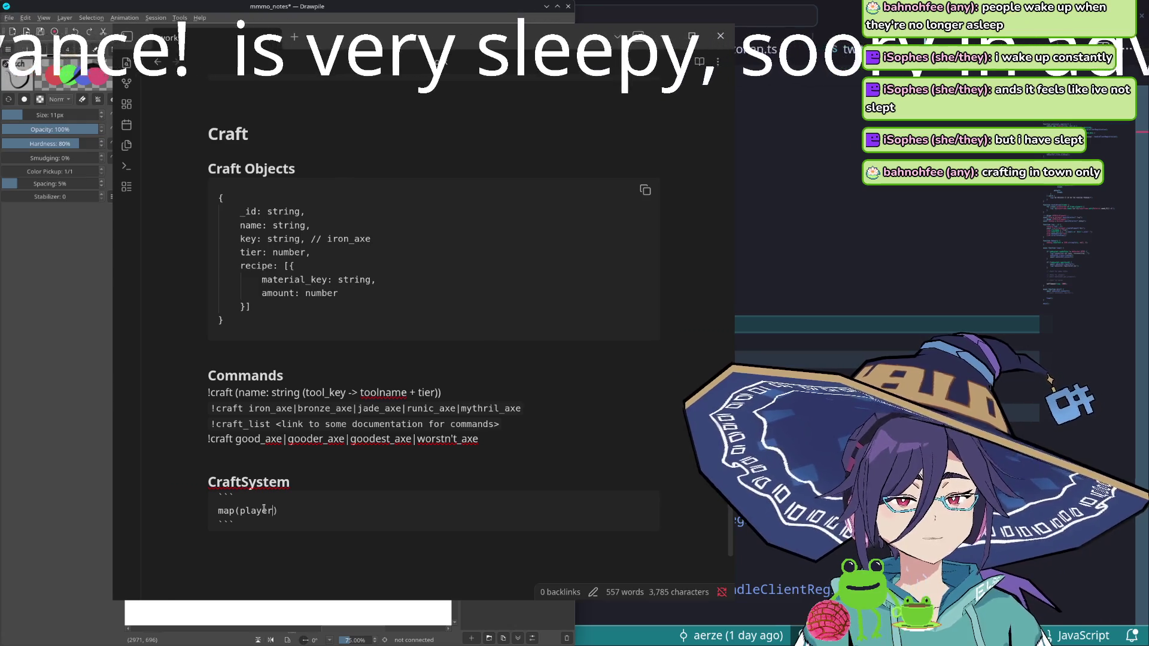
text(,)
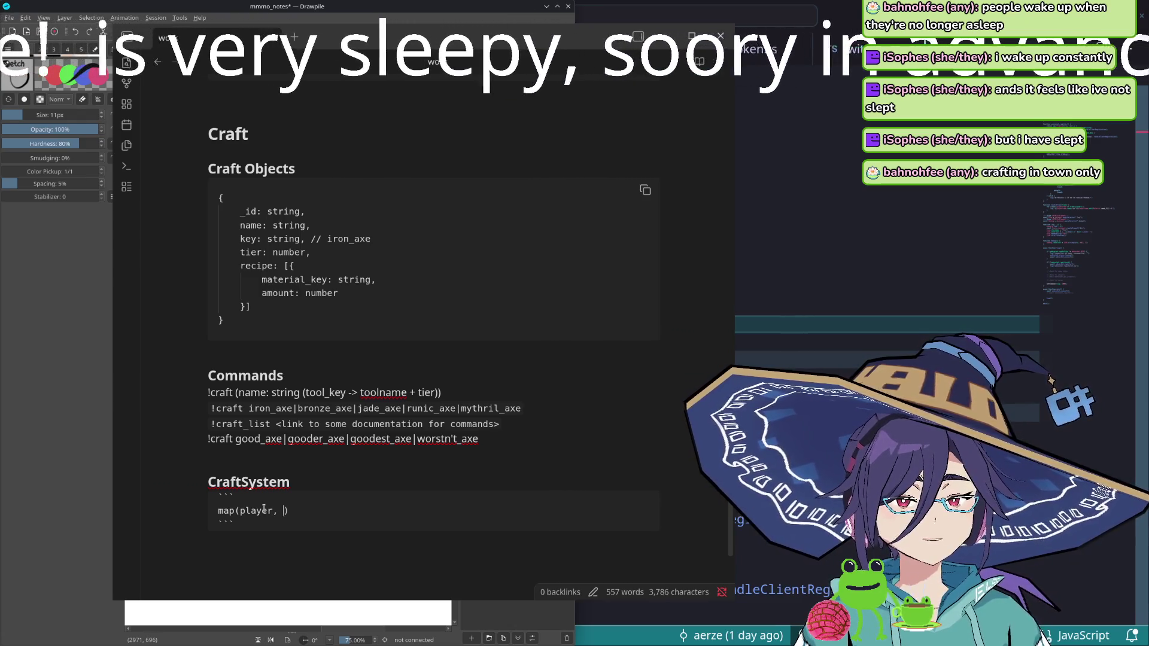
key(BackSpace)
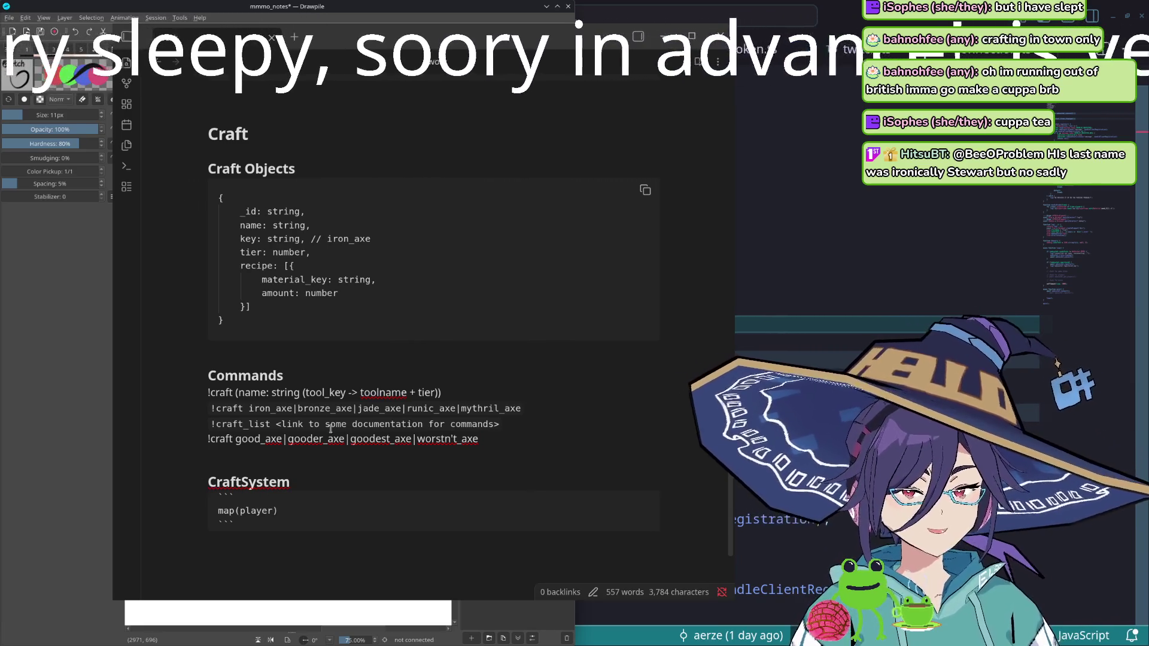
scroll(369, 435, down, 3)
scroll(367, 467, up, 3)
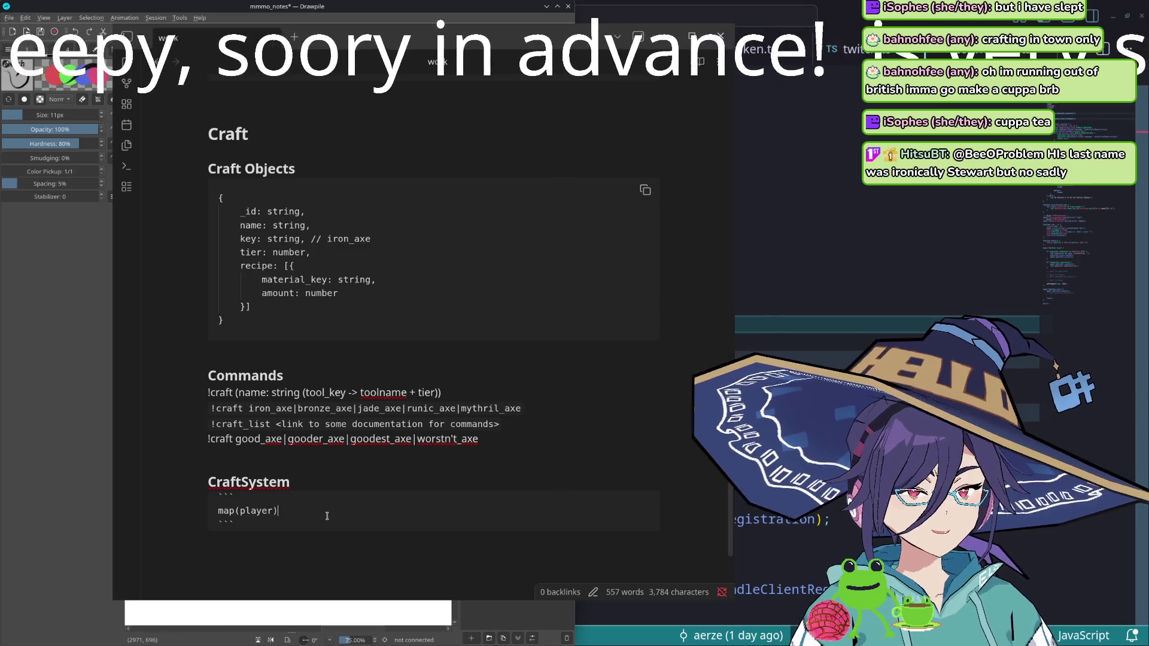
scroll(327, 515, up, 7)
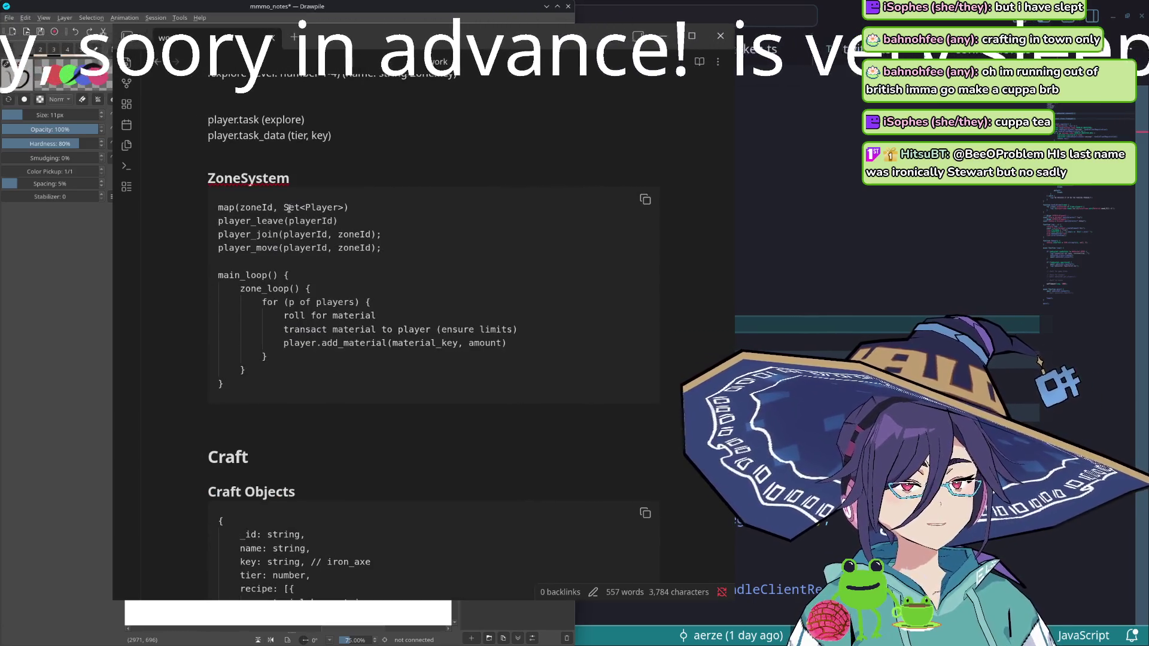
scroll(311, 207, down, 7)
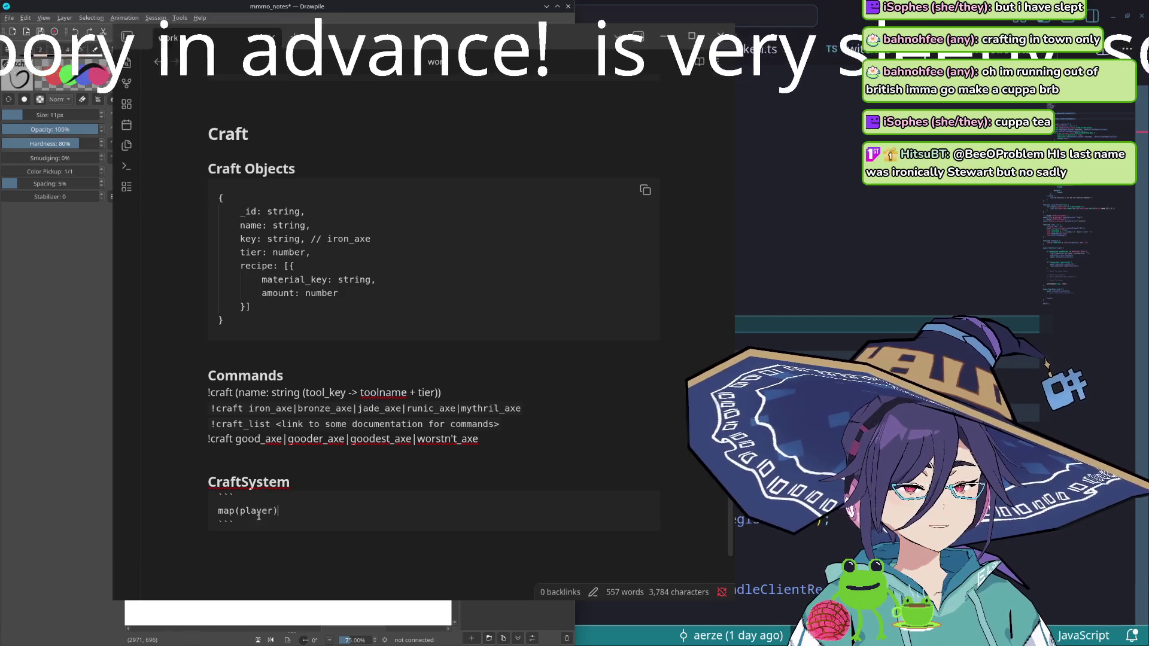
- Add blank lines below map(player) to make room for a new function
click(299, 510)
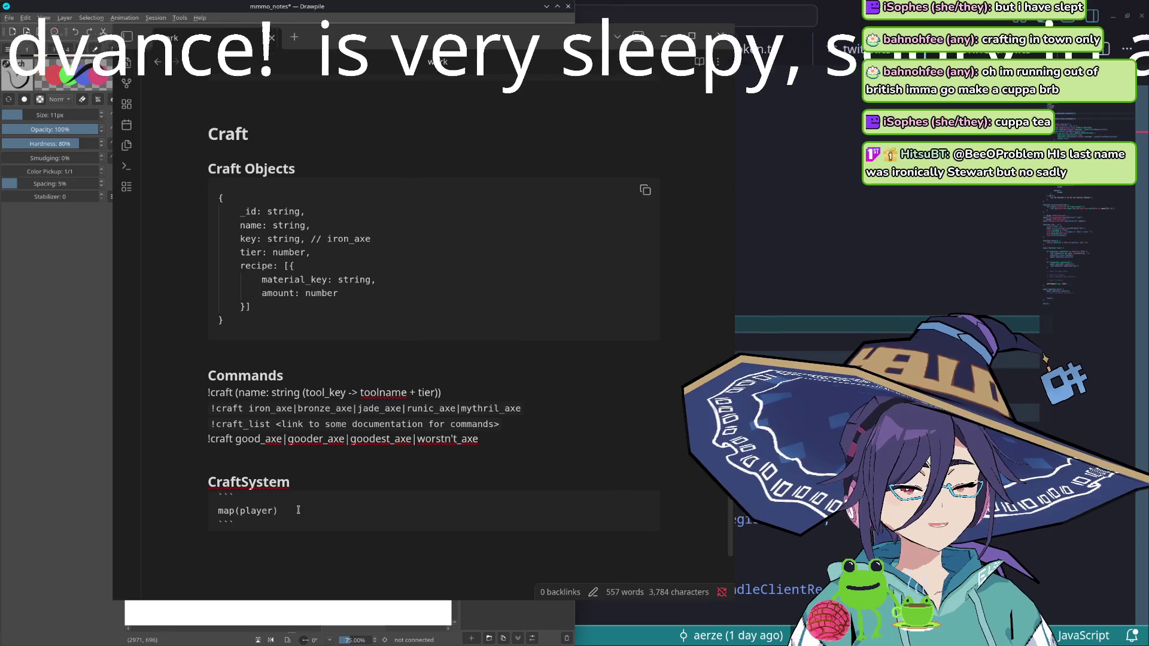
key(End)
key(Return)
key(Home)
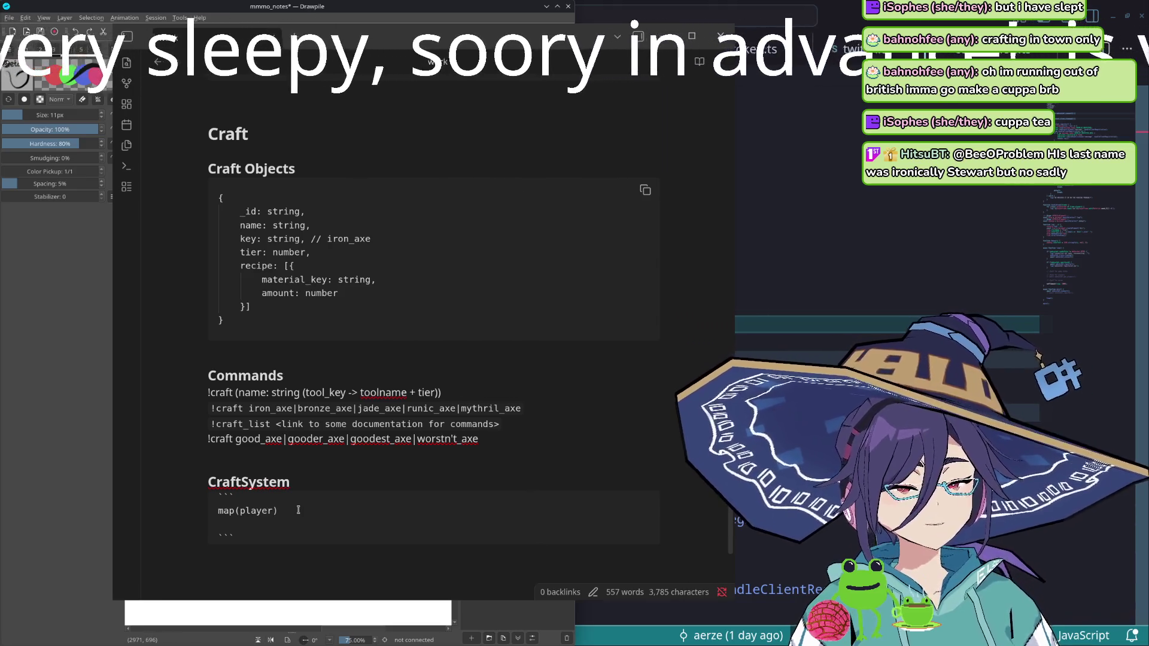
key(Down)
key(Return)
key(Return)
key(Up)
text(player)
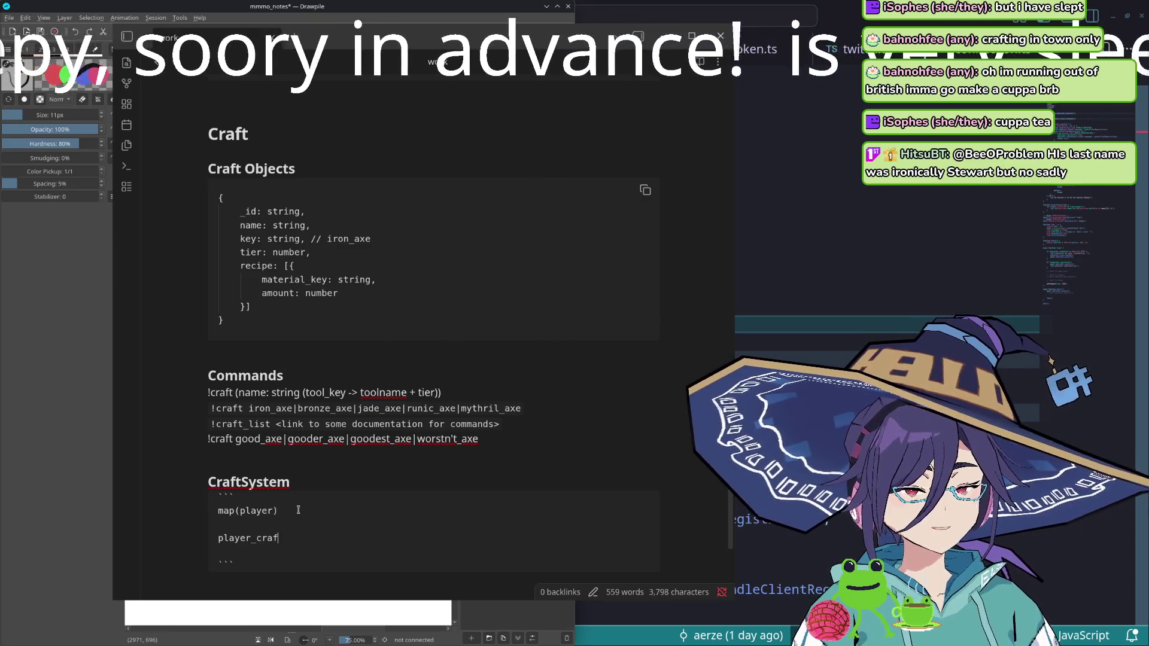
- Write an empty player_craft(tool_key) { } function with an indented blank body line
key(BackSpace)
key(BackSpace)
key(BackSpace)
text(t() {)
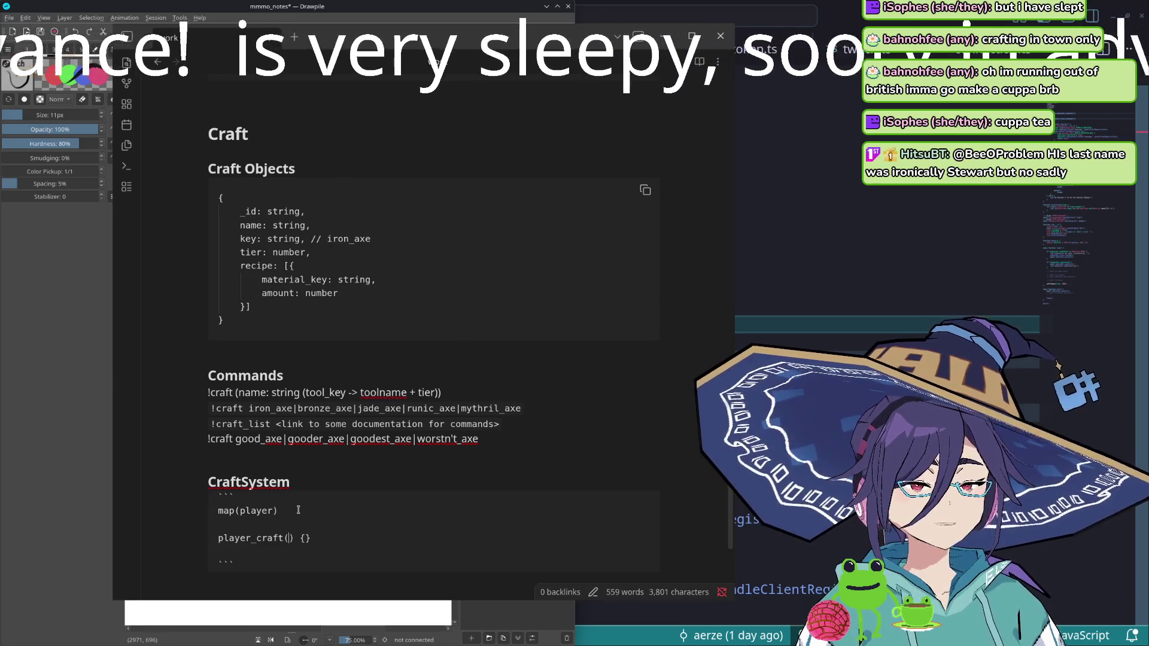
text(material)
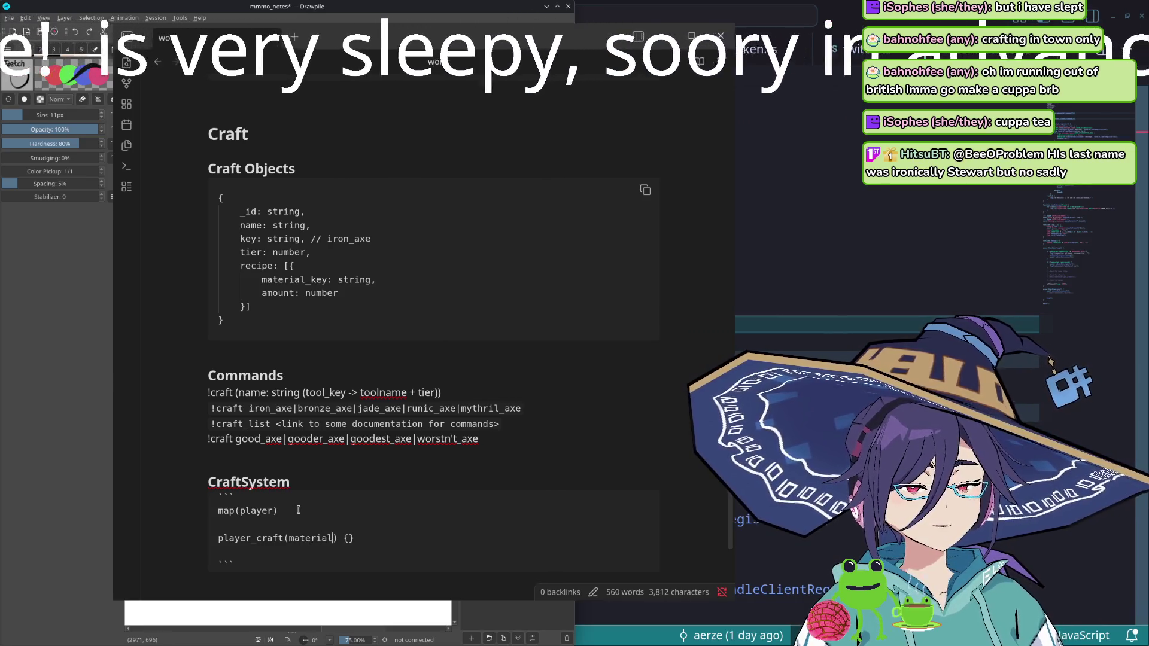
key(BackSpace)
key(BackSpace)
key(BackSpace)
text(tool_)
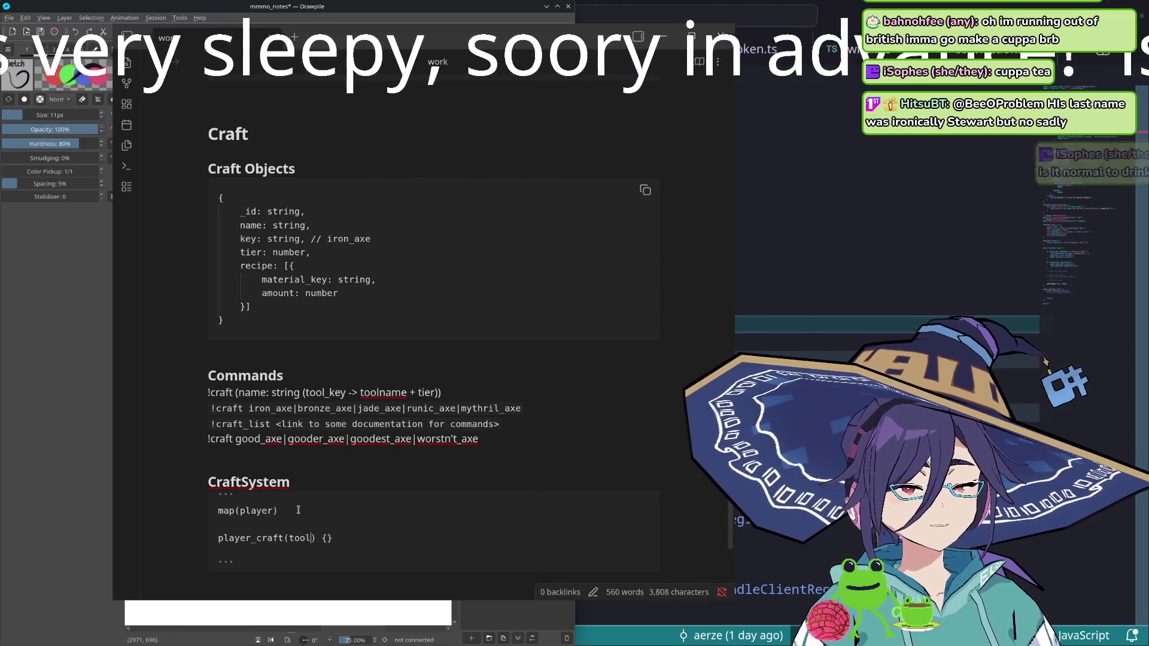
text(key)
key(Right)
key(Right)
key(Right)
key(Return)
scroll(310, 476, down, 4)
scroll(323, 440, up, 1)
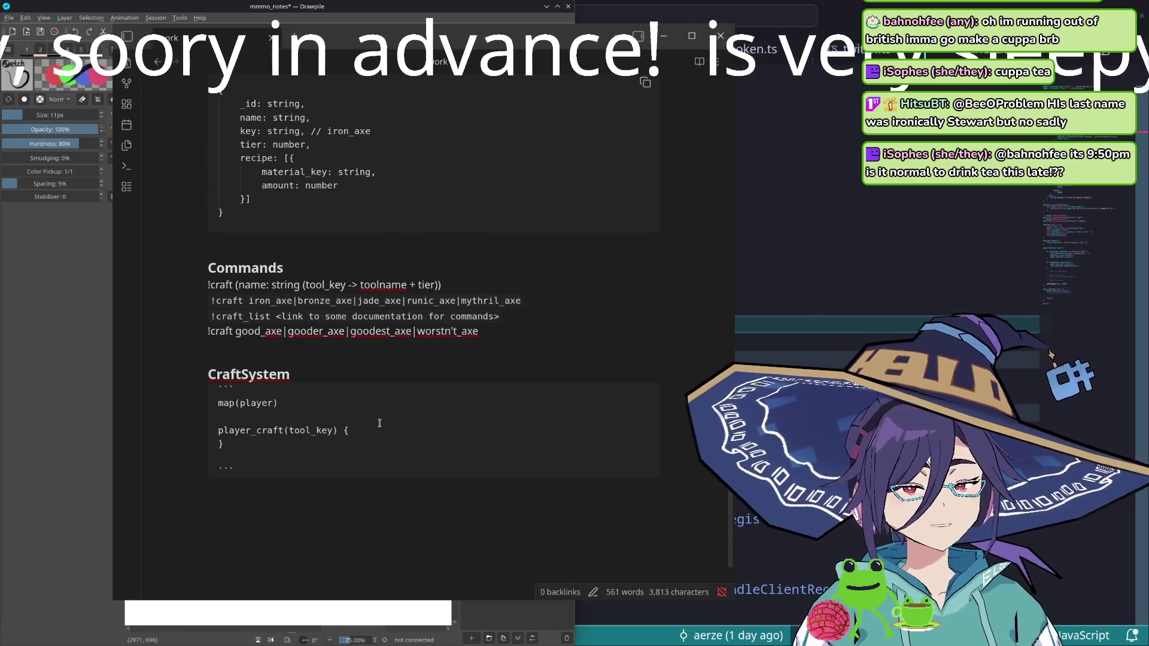
key(Return)
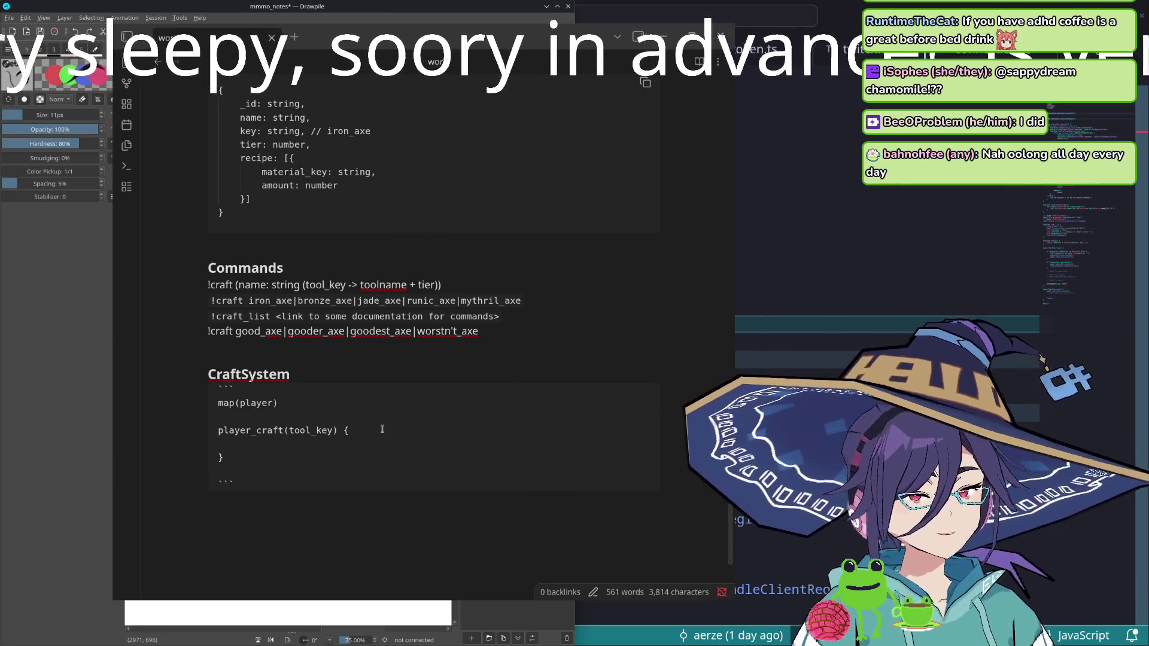
key(Tab)
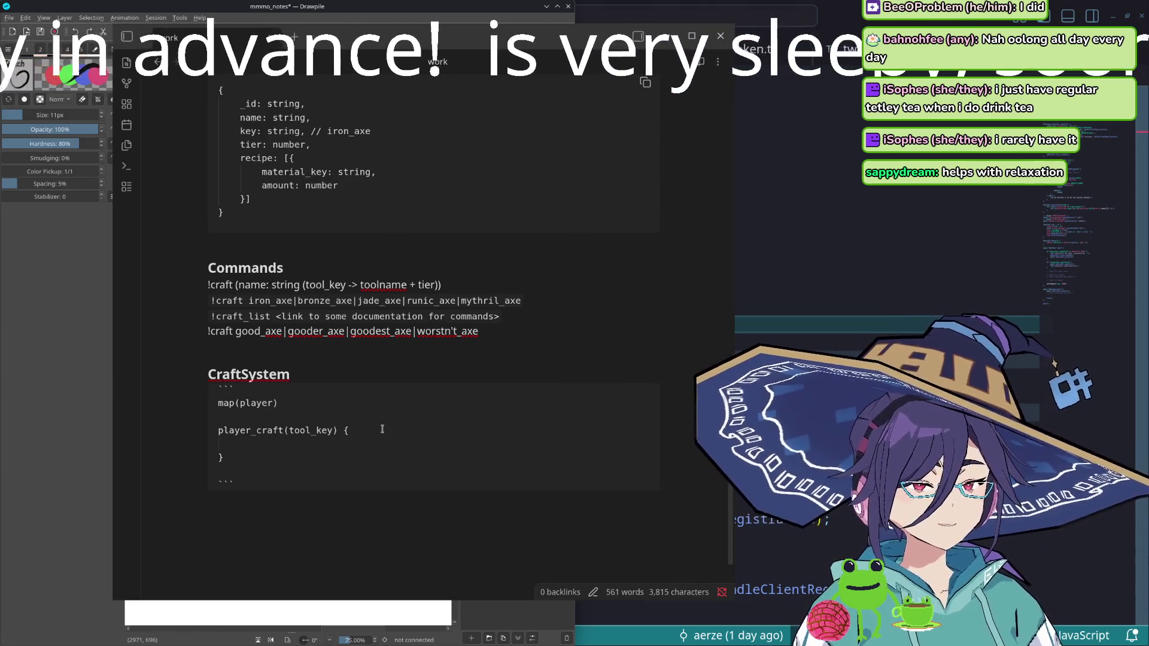
text(check)
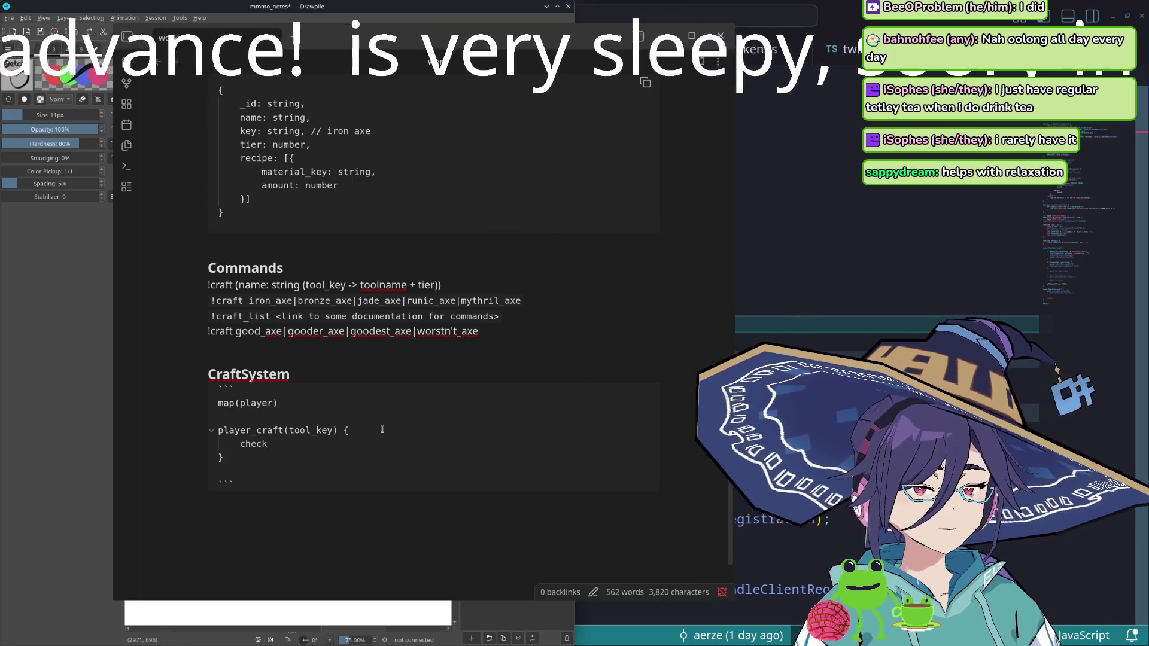
text( o)
text(or )
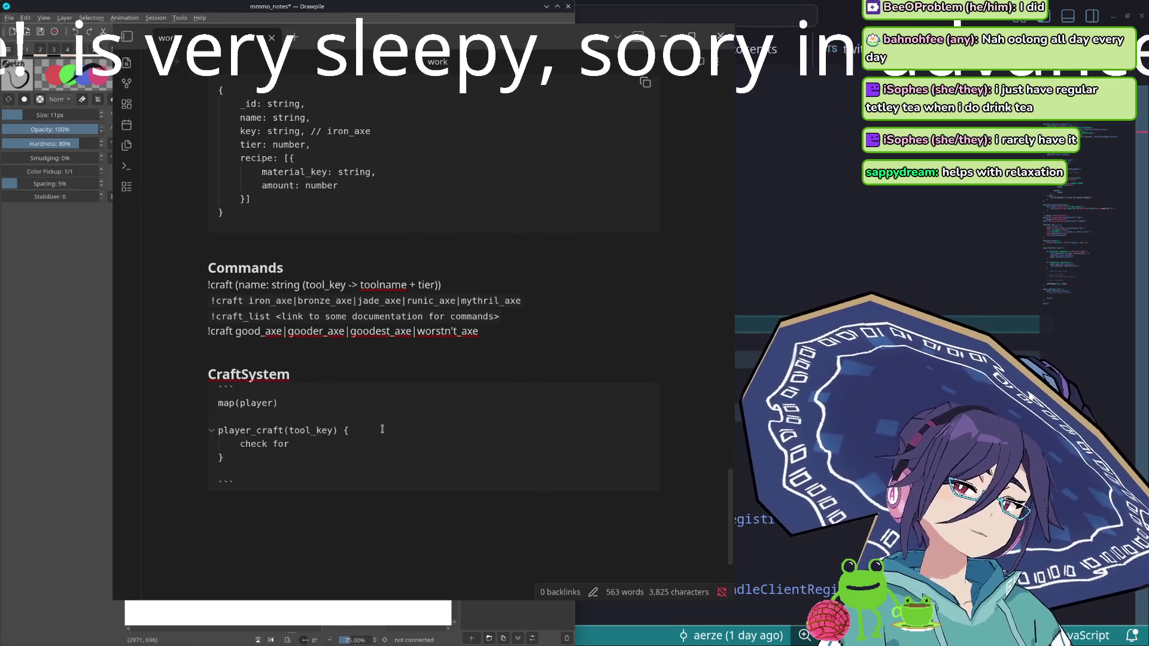
text(recipe cost)
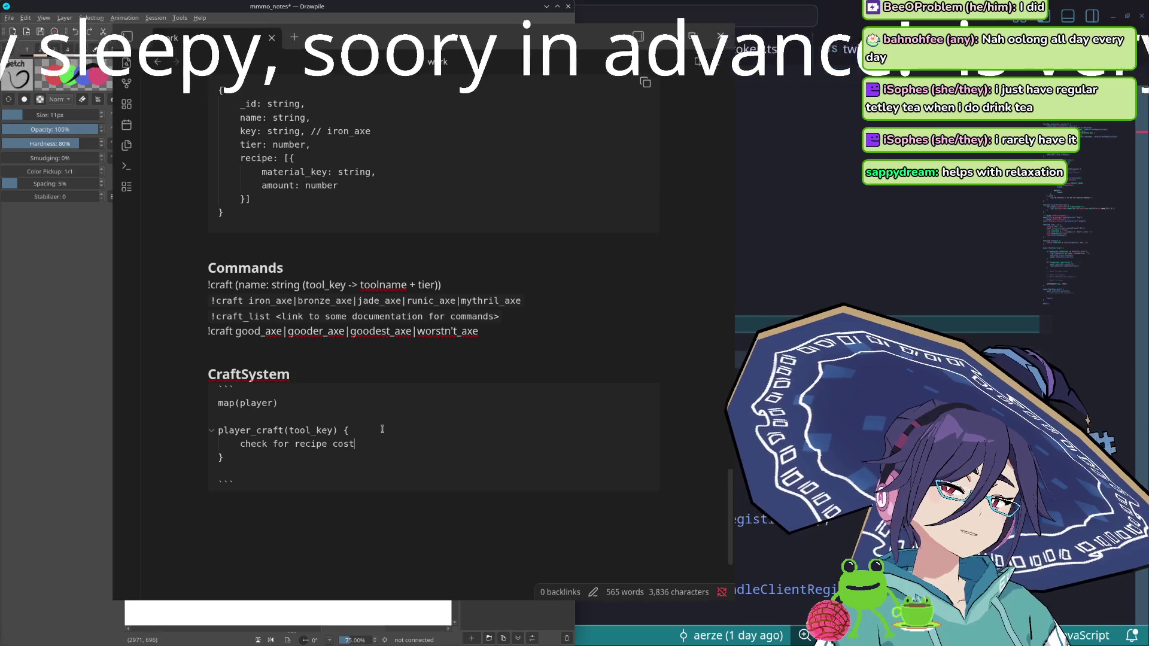
- List the steps: check for recipe cost, if possible queue for craft, remove from tasks
key(Return)
text(if possbile)
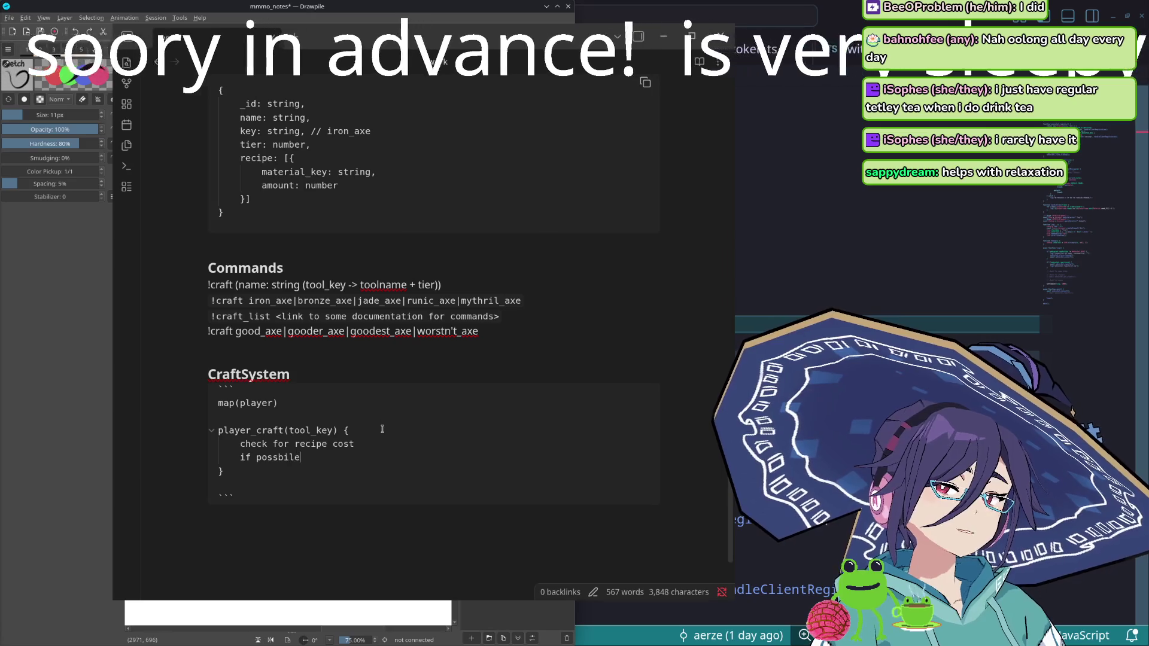
text(, u)
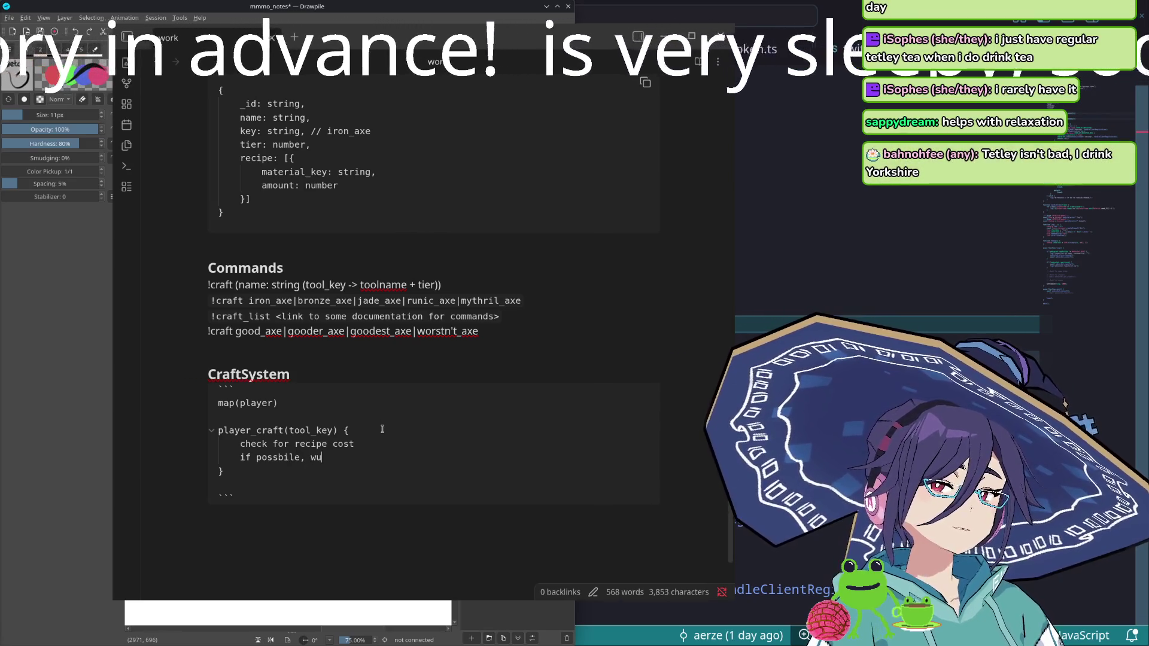
text(eur)
key(BackSpace)
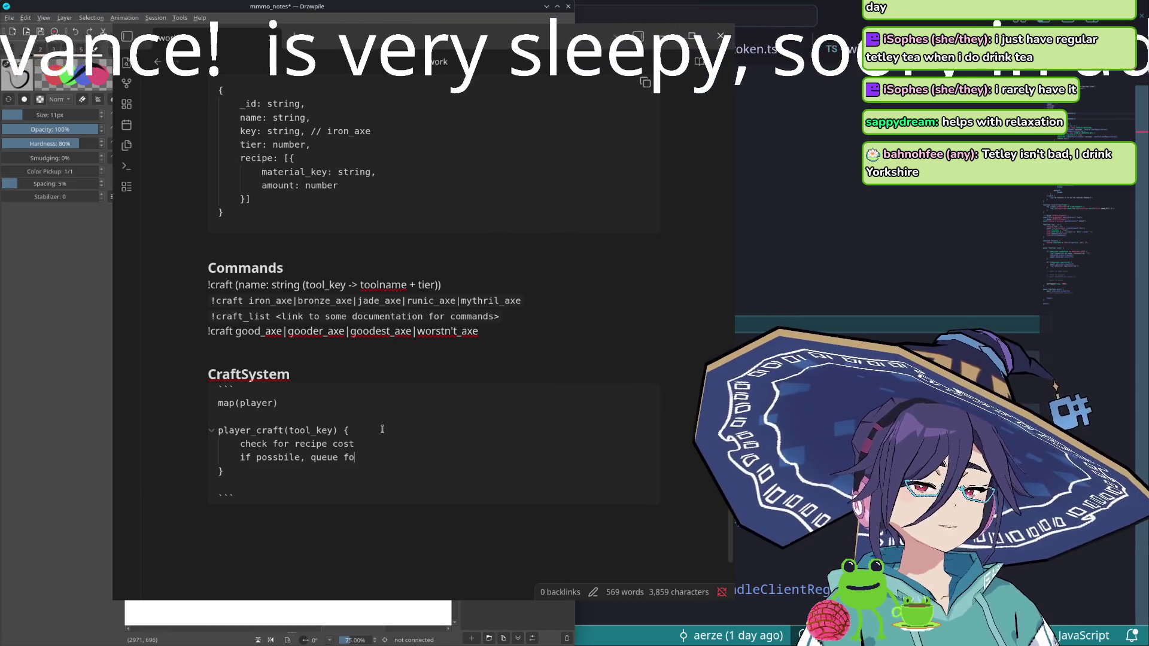
text(ft,)
key(BackSpace)
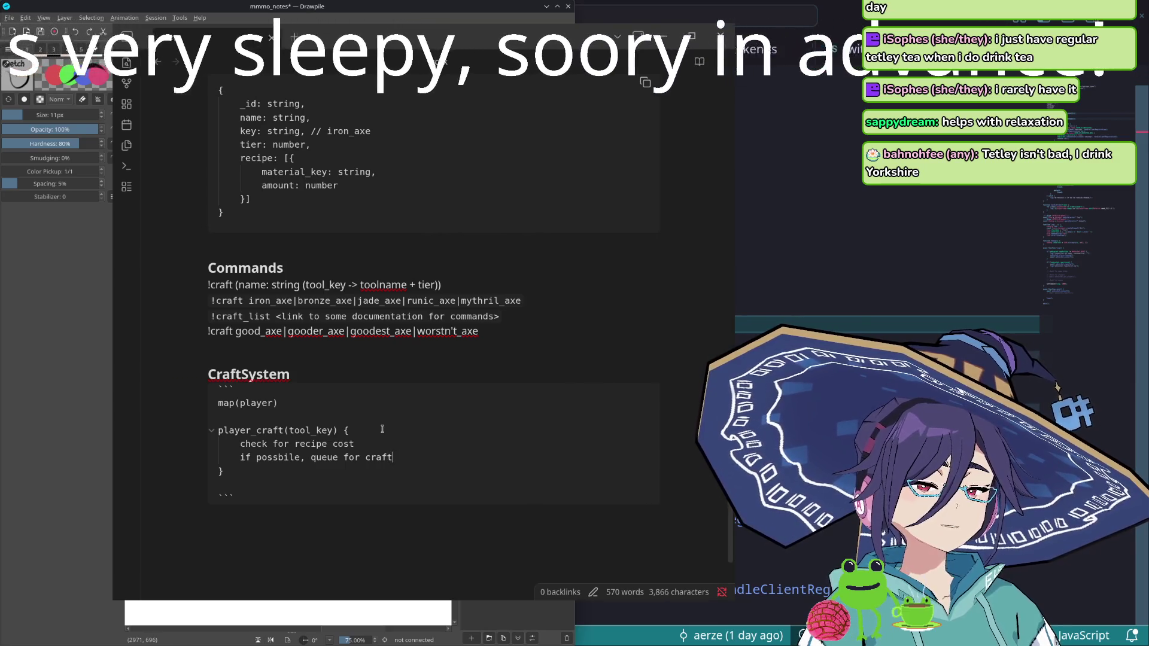
key(Return)
text(remove from )
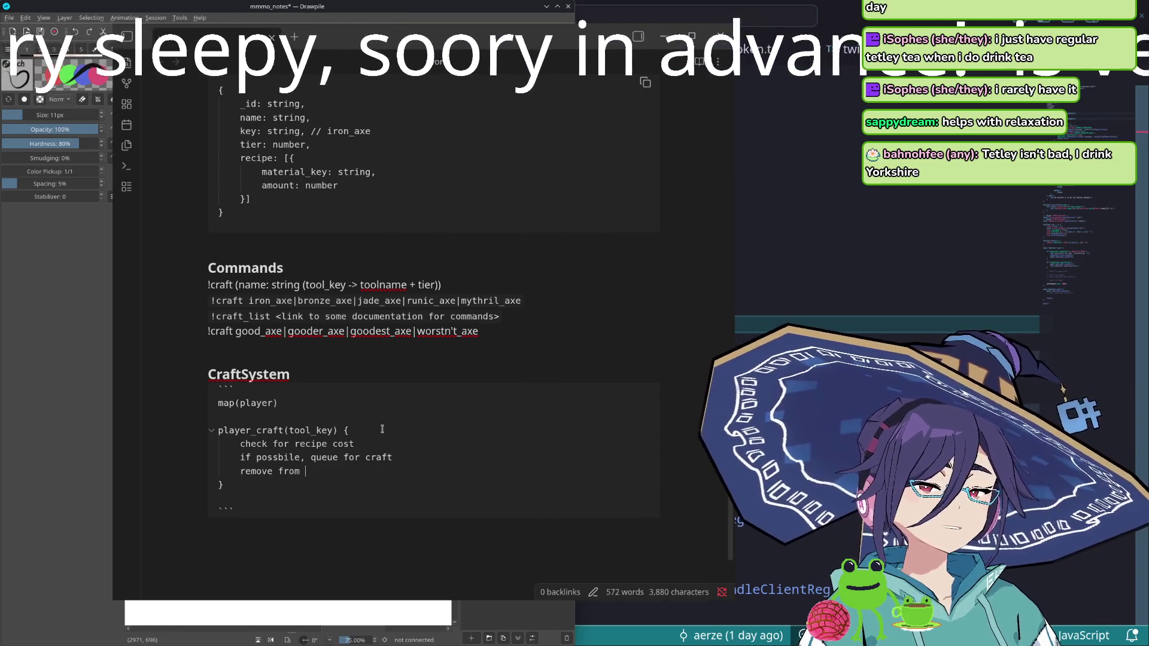
text(tasks)
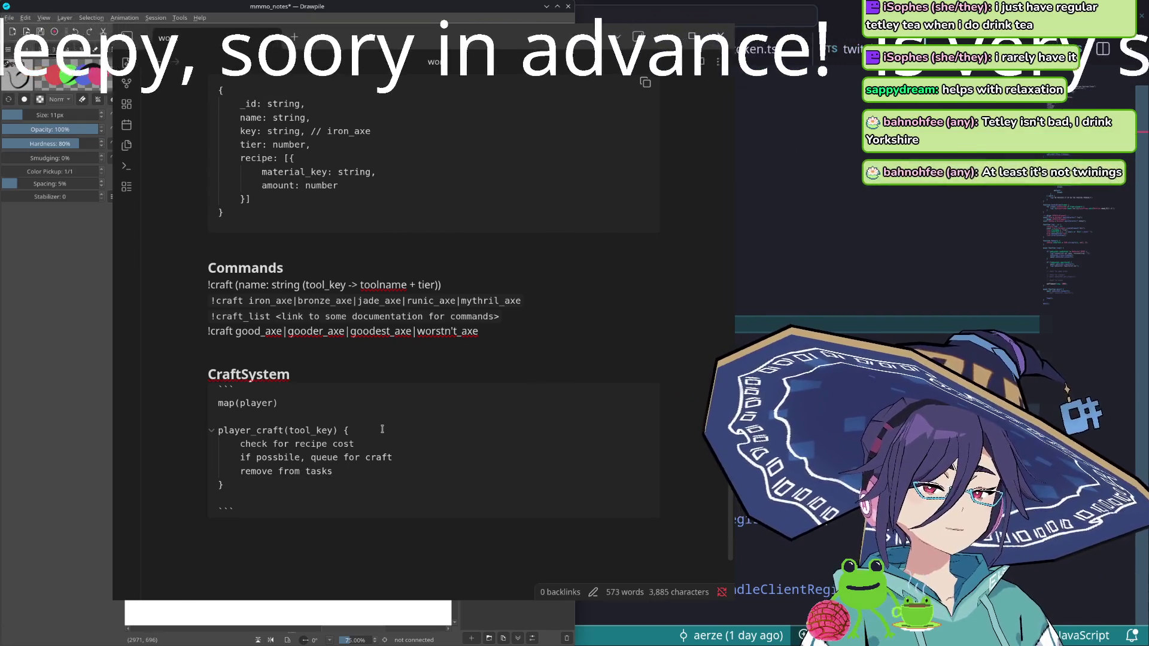
key(Return)
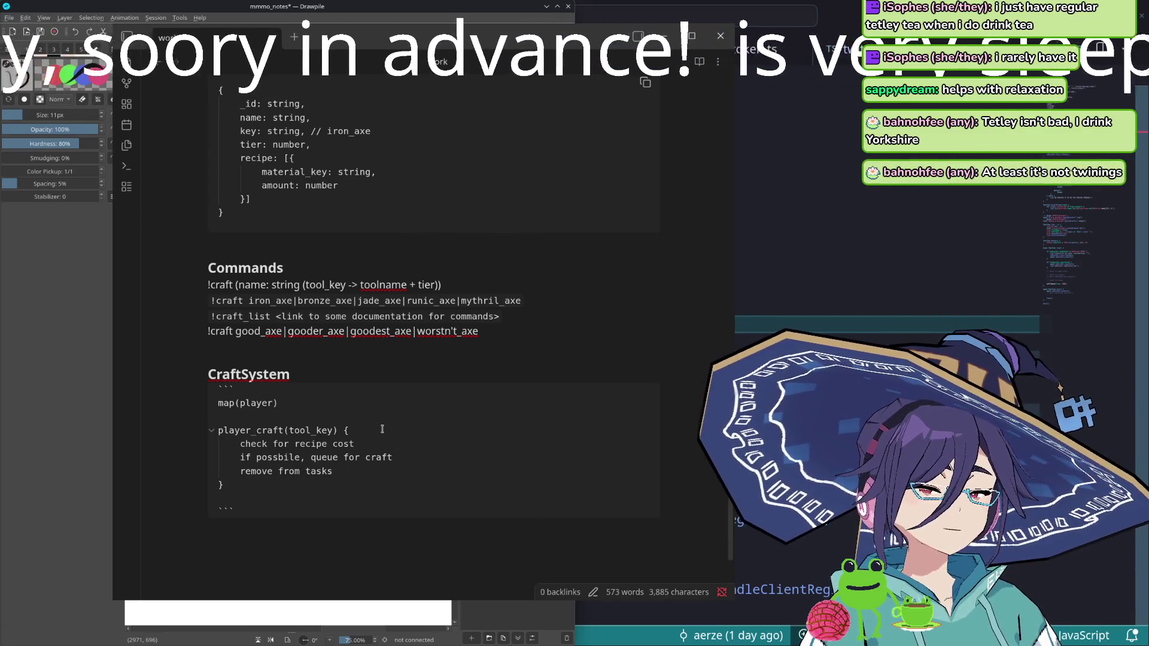
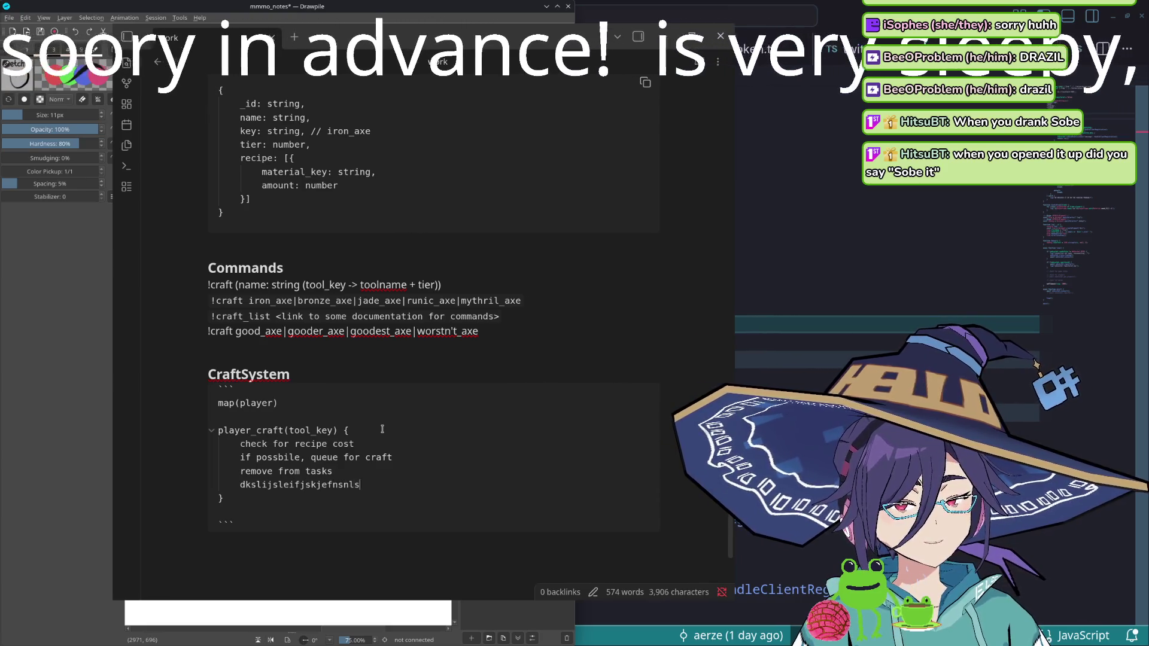
text(ifjslkejfskjdfliwnkwo)
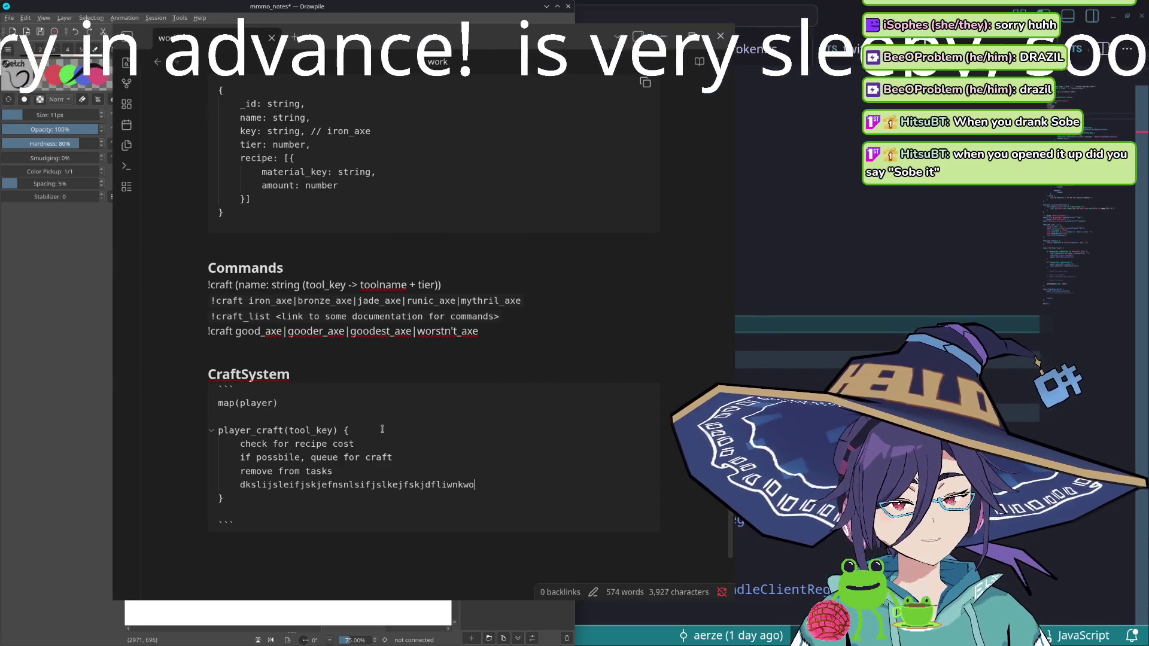
text(dknosijfeskajdknfsleijfslkd)
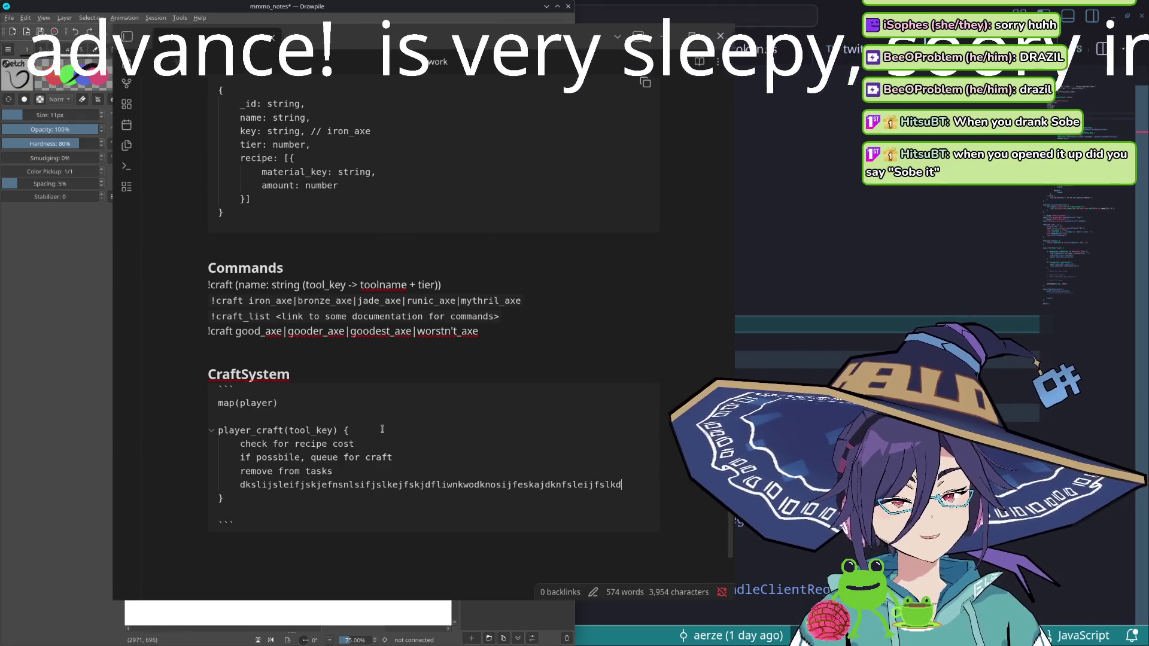
text(jfsleifjsjfieosj)
- Remove the gibberish lines from player_craft, leaving its recipe check, craft queueing and task removal
key(Return)
text(adfjelisjkd)
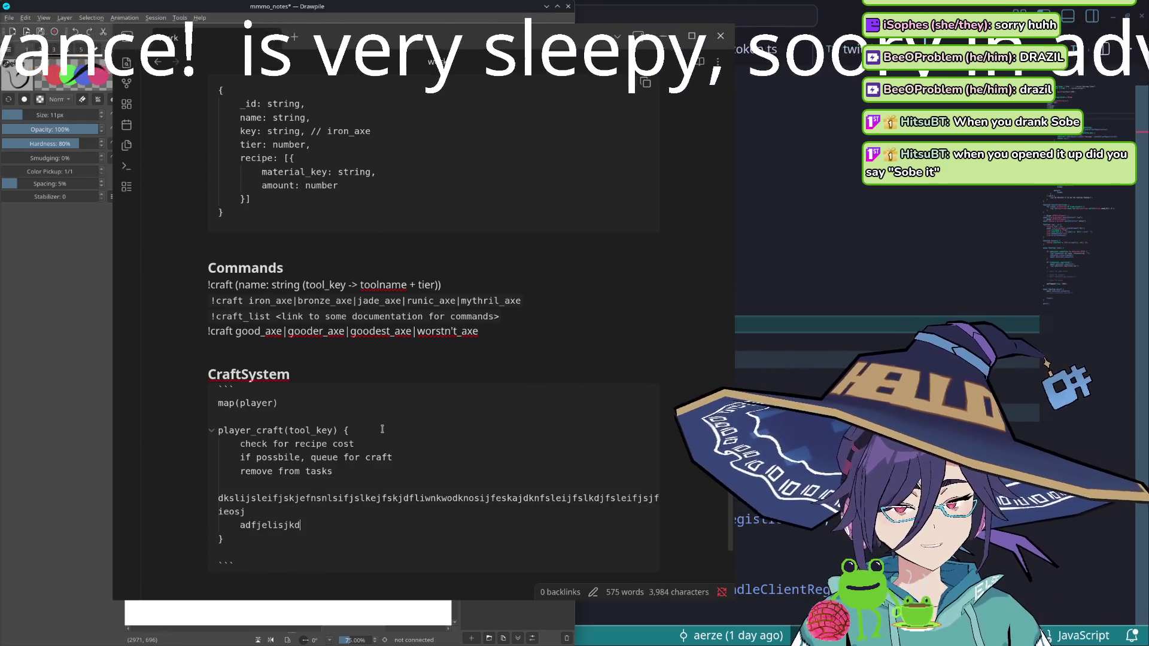
text(fjelisjg'apser)
text(sdjflka)
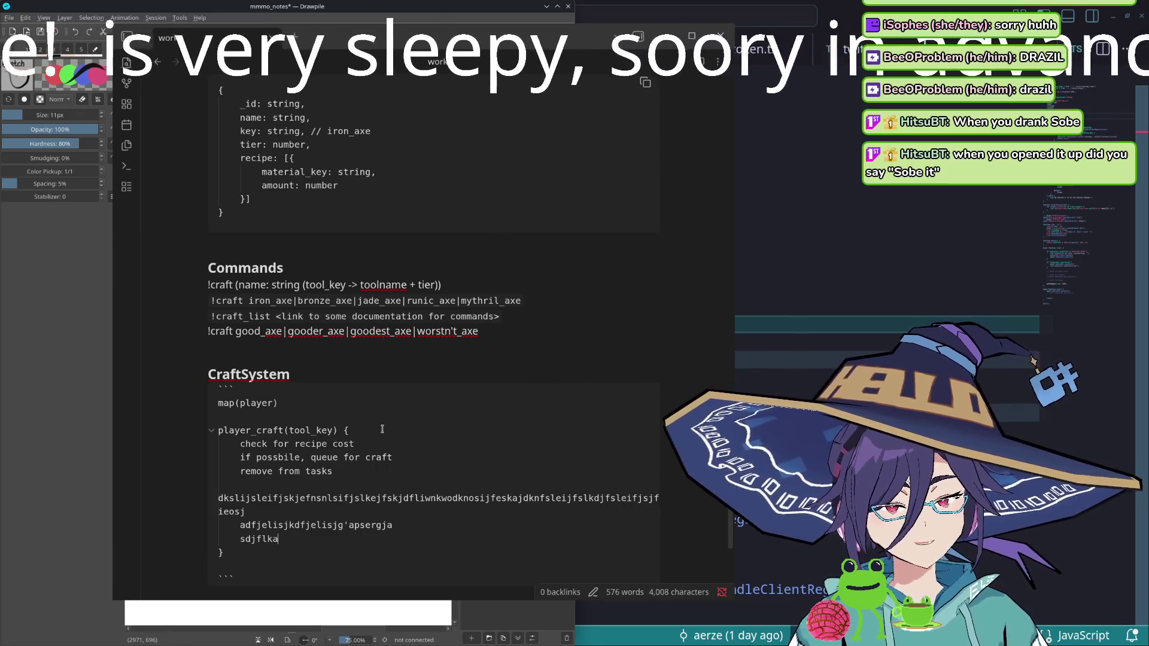
text(fjeisfj sfjiej filsjdfihd fsjef sdfhilsfj s)
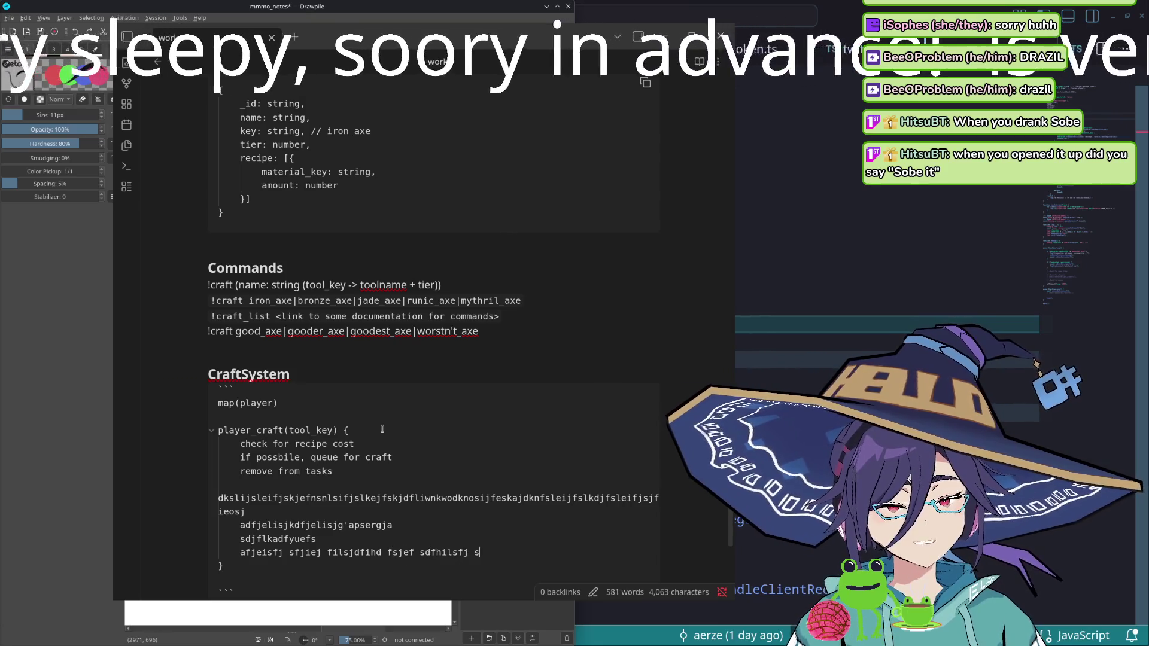
text(;alkejkdjkfwok)
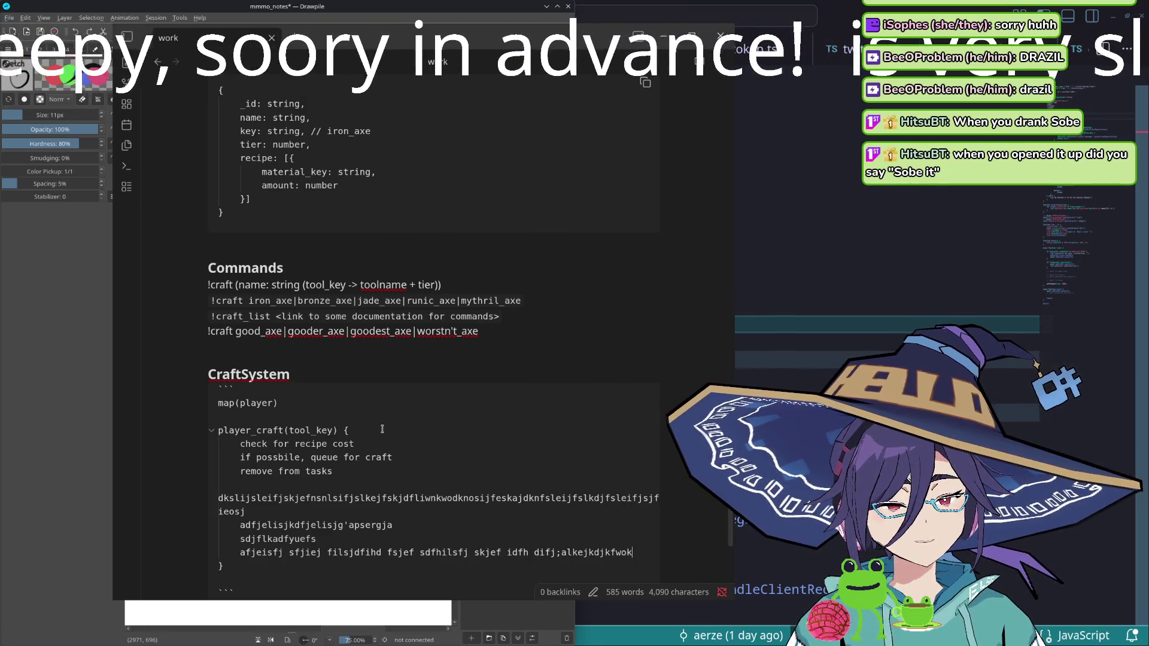
text(e jslkdhf sdkfjs kdfjis theunv dtjbsd ajbdvu[a4rbq bdyb v;jad]ad fadf asjdbf)
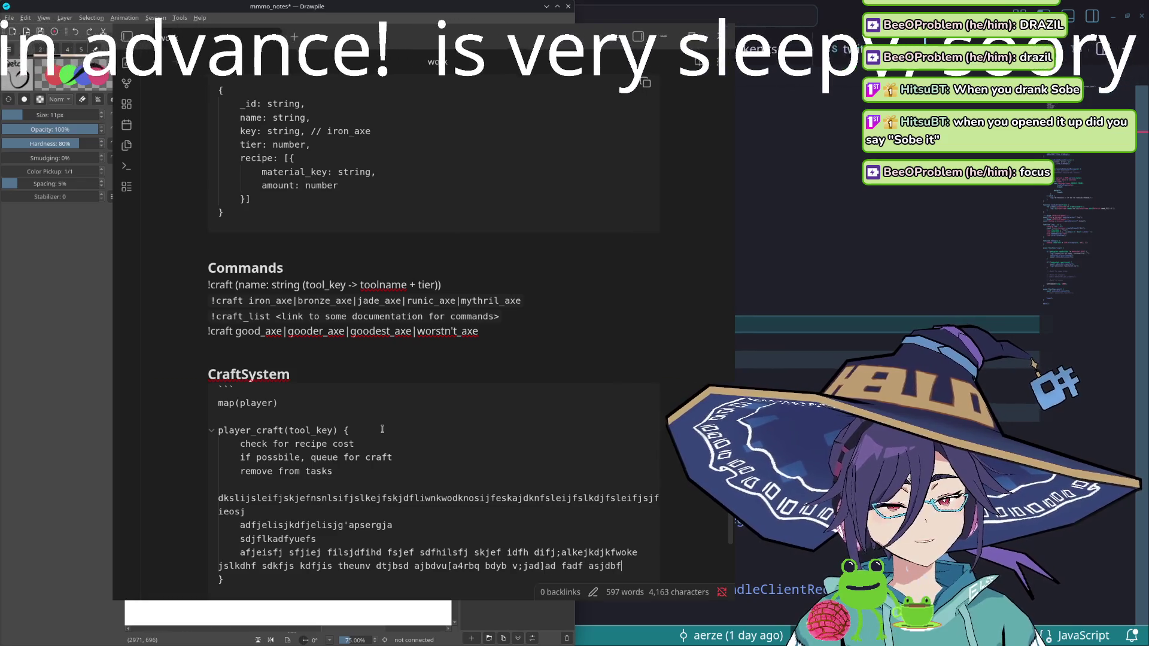
text(be fjdh)
text( asdfbquebf;sj)
text(a;sdfh qie fsf)
key(shift+Up)
key(shift+Up)
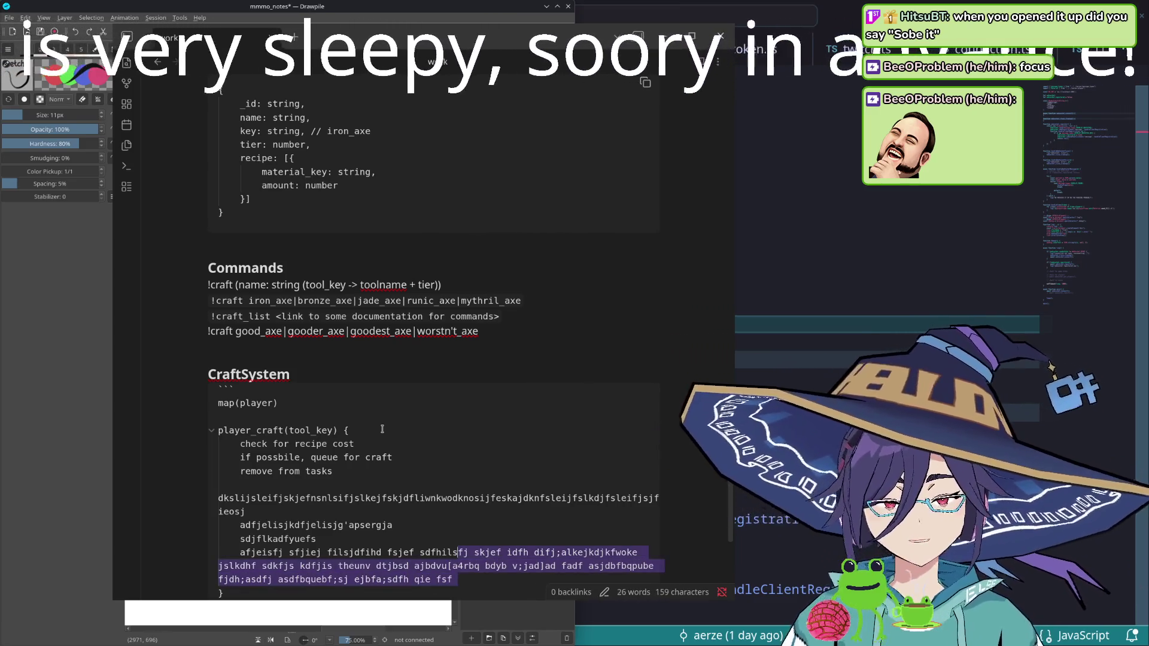
key(shift+Up)
key(shift+Up)
key(shift+Up)
key(shift+Up)
key(shift+Home)
key(BackSpace)
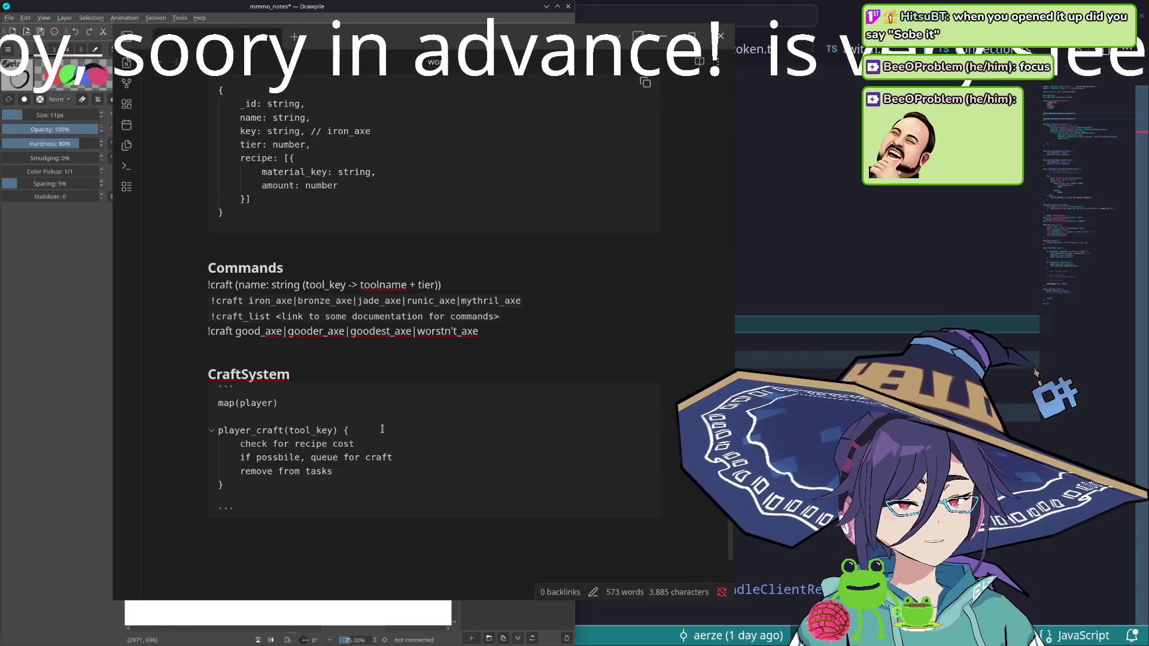
- Swap the map(player) line for queue<[player, craft]> above player_craft
key(Return)
key(BackSpace)
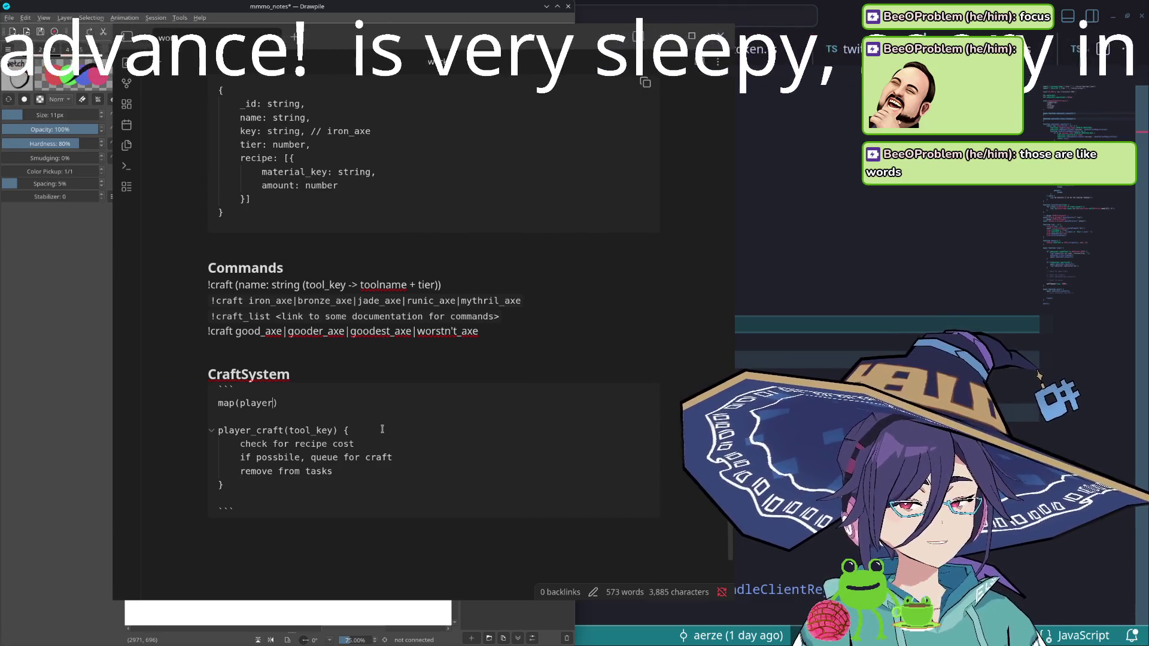
key(BackSpace)
key(BackSpace)
key(BackSpace)
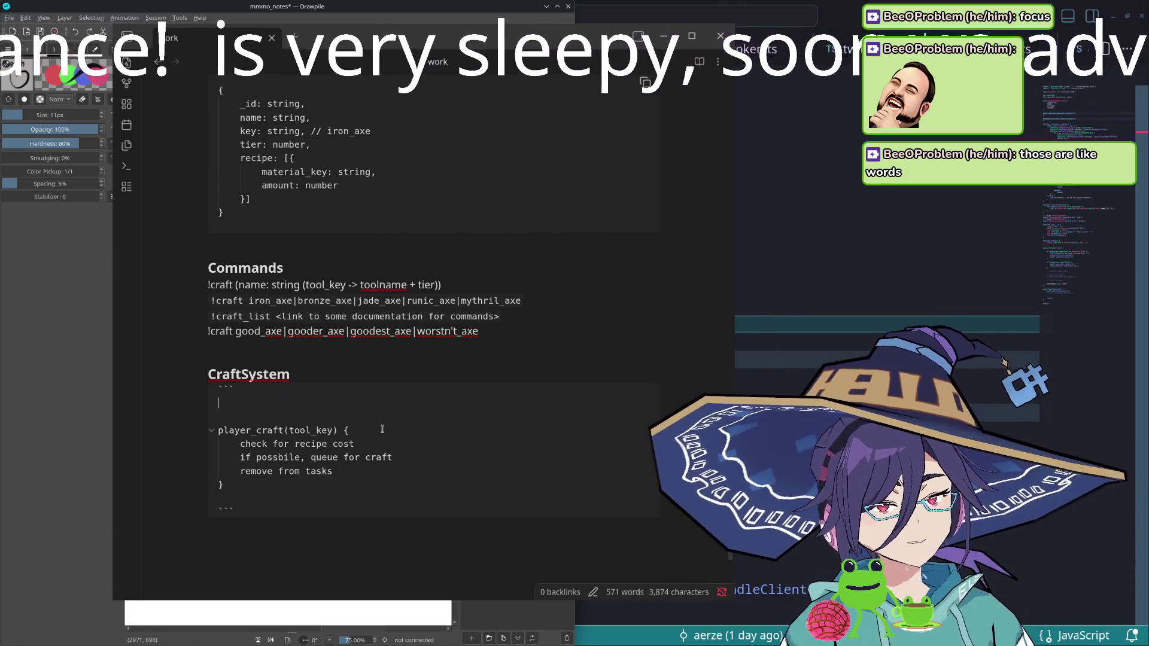
text(queue)
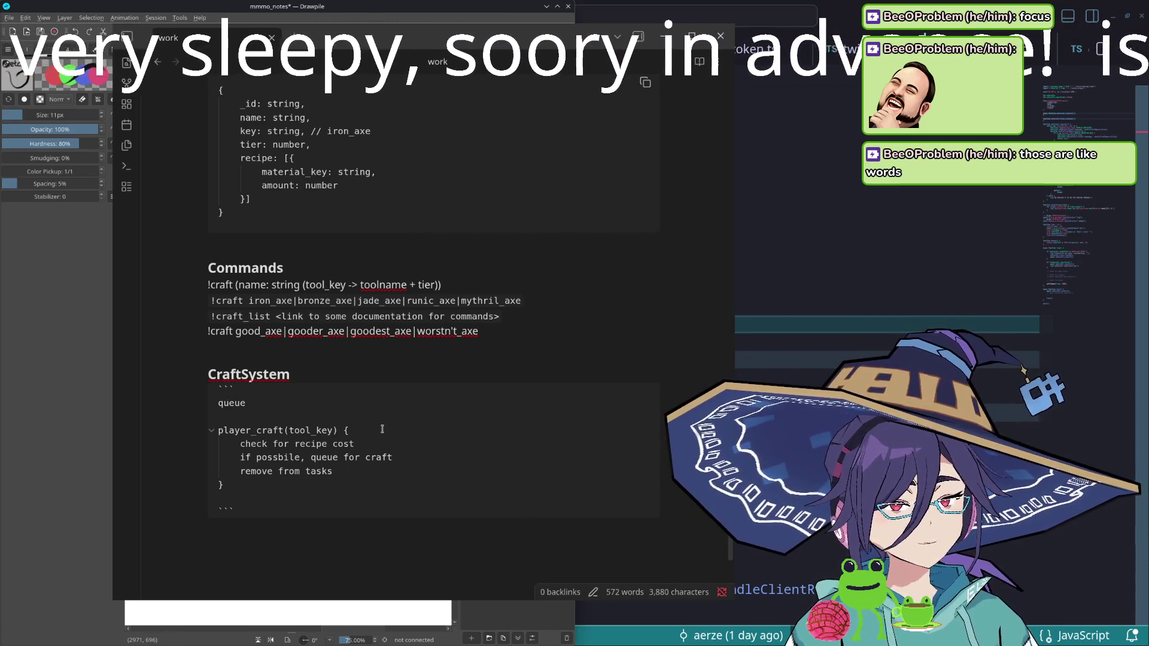
text(<player,)
key(Left)
key(Left)
key(Left)
text([)
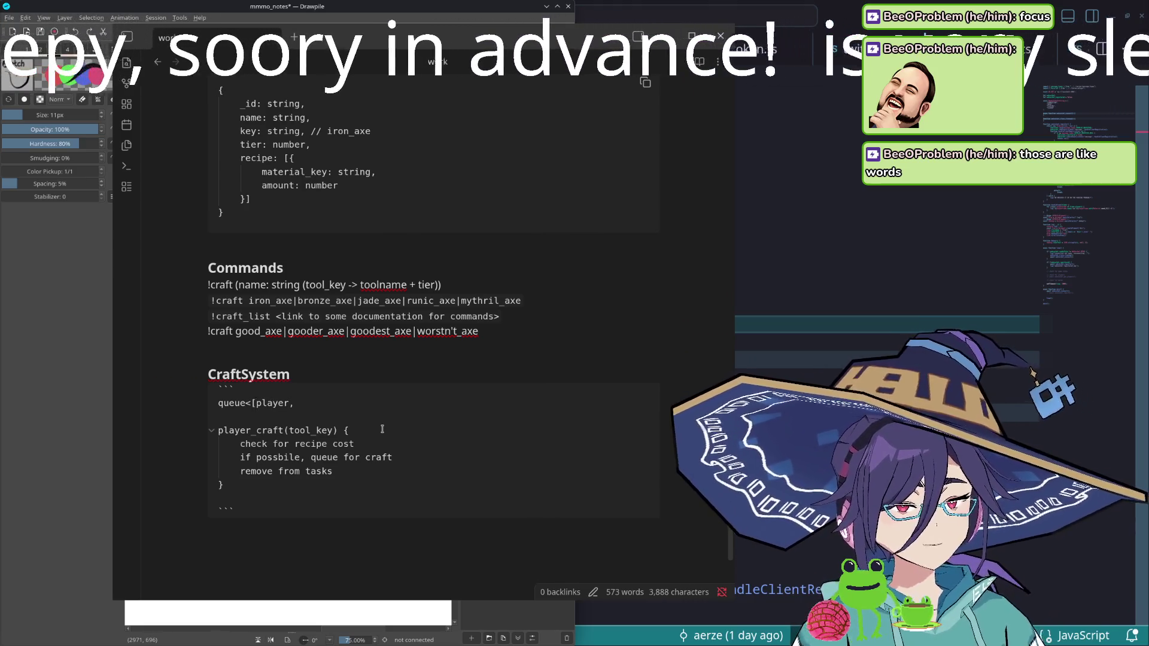
text( f)
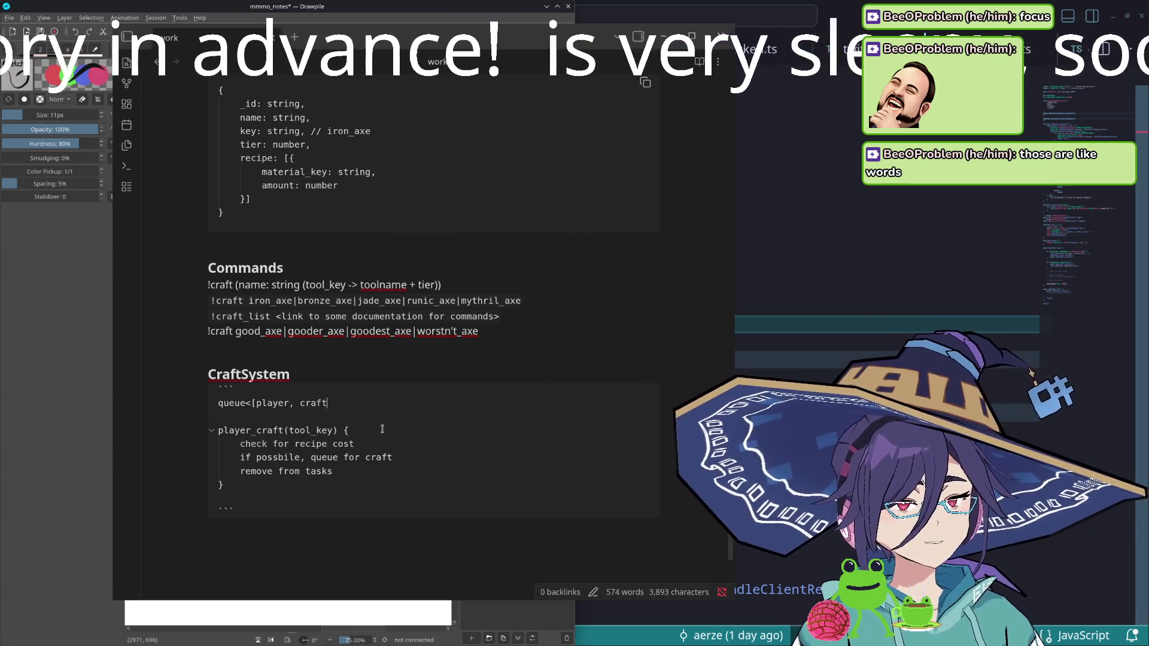
text(]>)
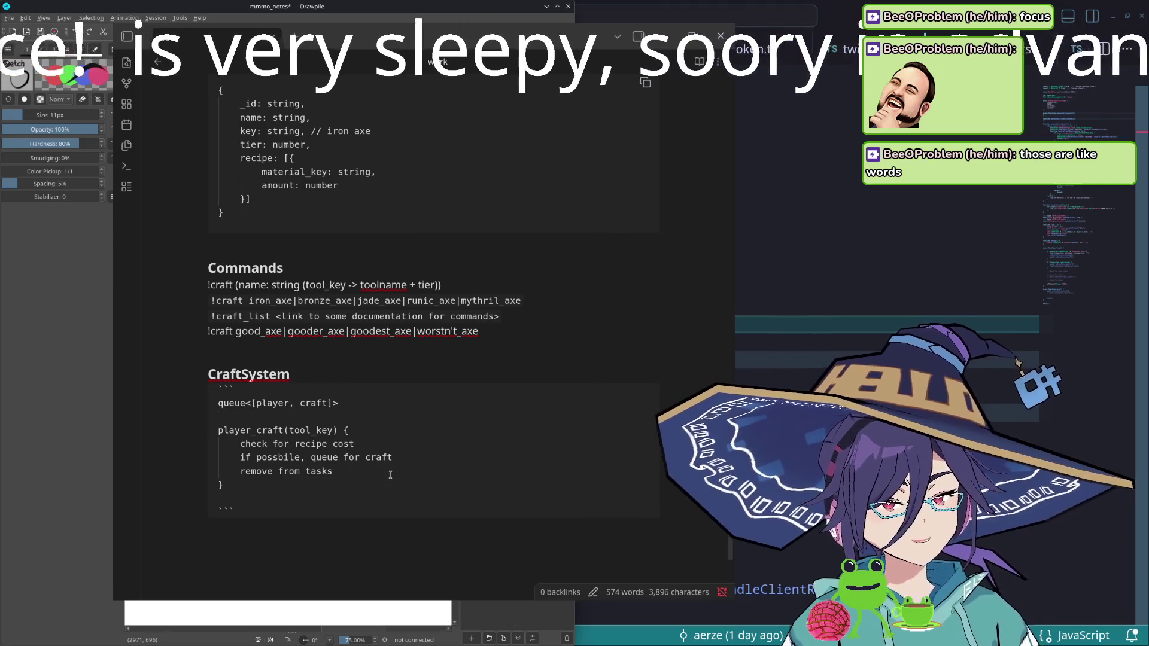
scroll(381, 429, down, 1)
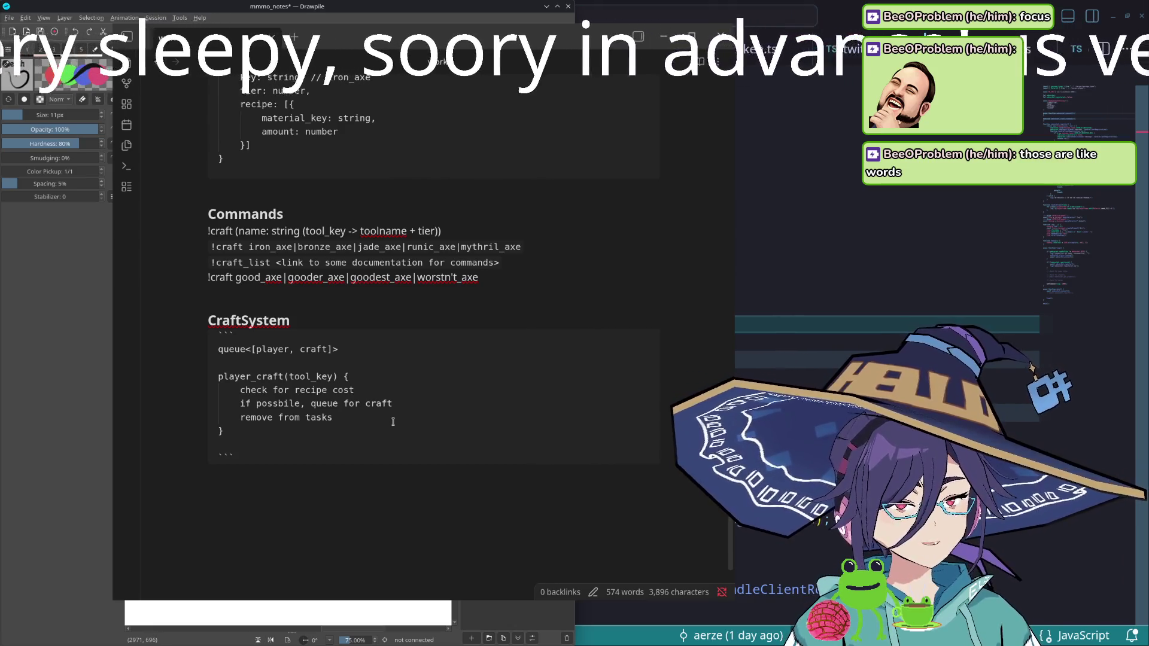
- Add a '### Material Object' heading below the CraftSystem code block
double_click(311, 376)
click(305, 432)
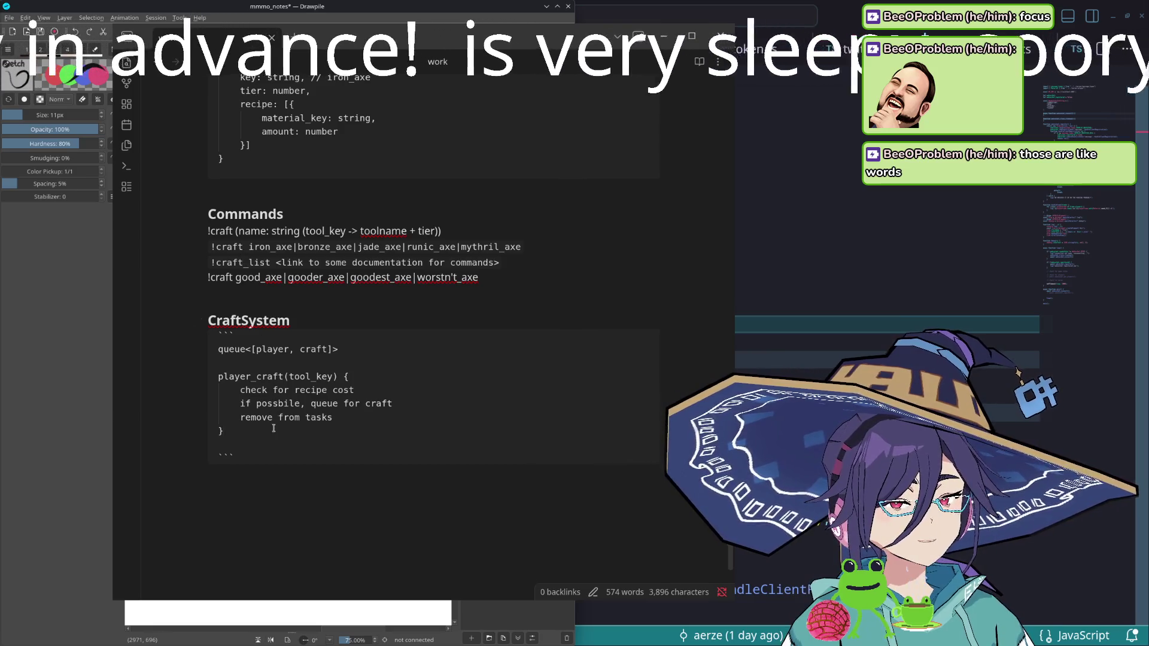
scroll(274, 432, down, 1)
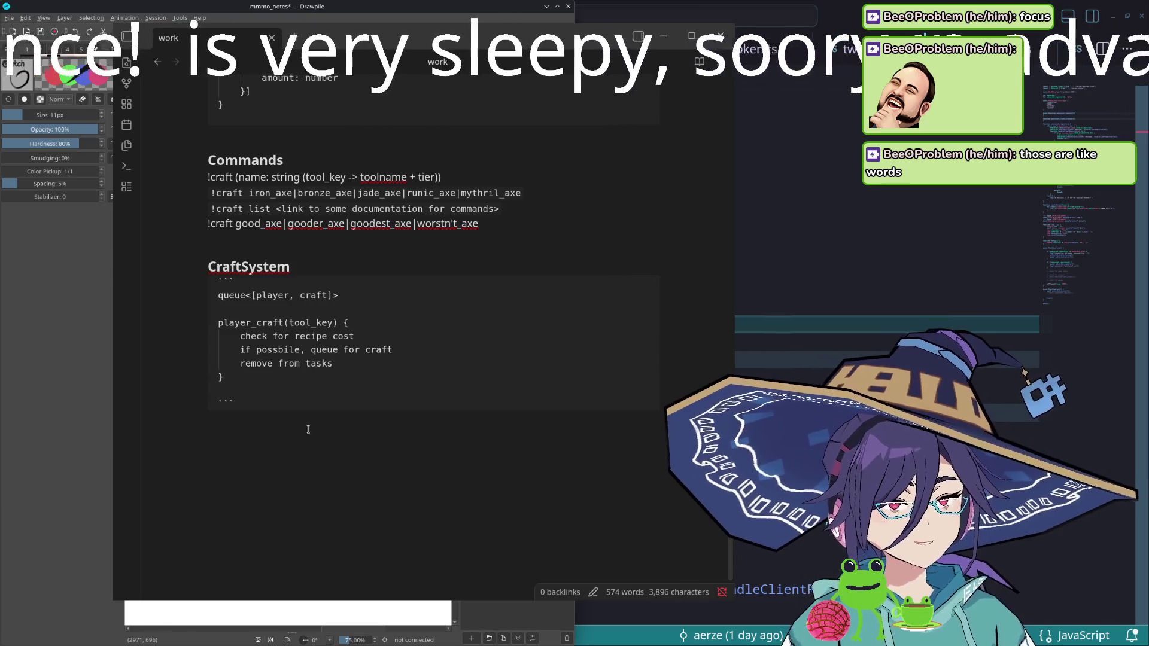
scroll(295, 450, up, 3)
scroll(295, 450, up, 8)
scroll(300, 460, down, 7)
scroll(306, 471, down, 5)
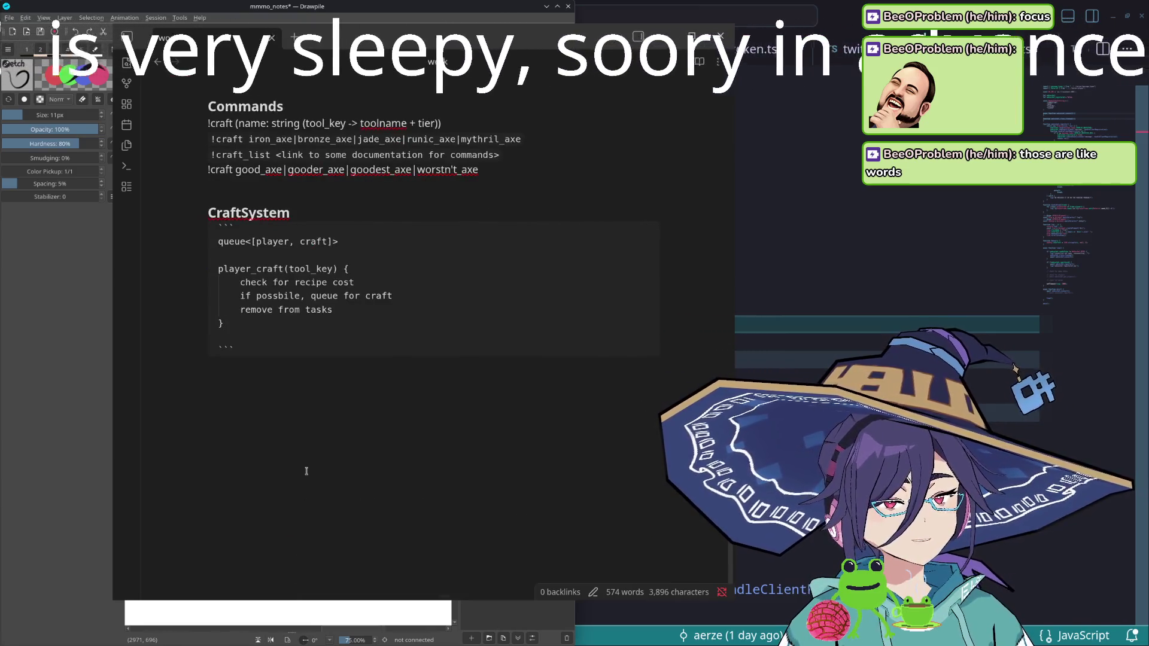
text(``)
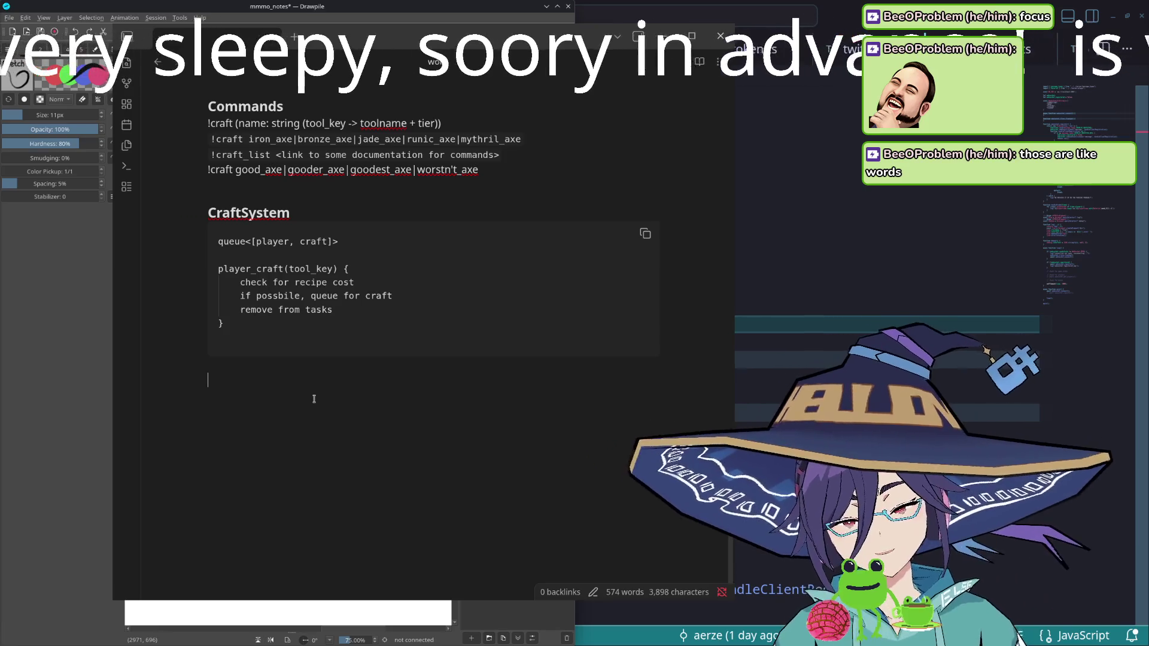
text(### Mater)
key(BackSpace)
key(BackSpace)
key(BackSpace)
key(BackSpace)
text(aterial Object)
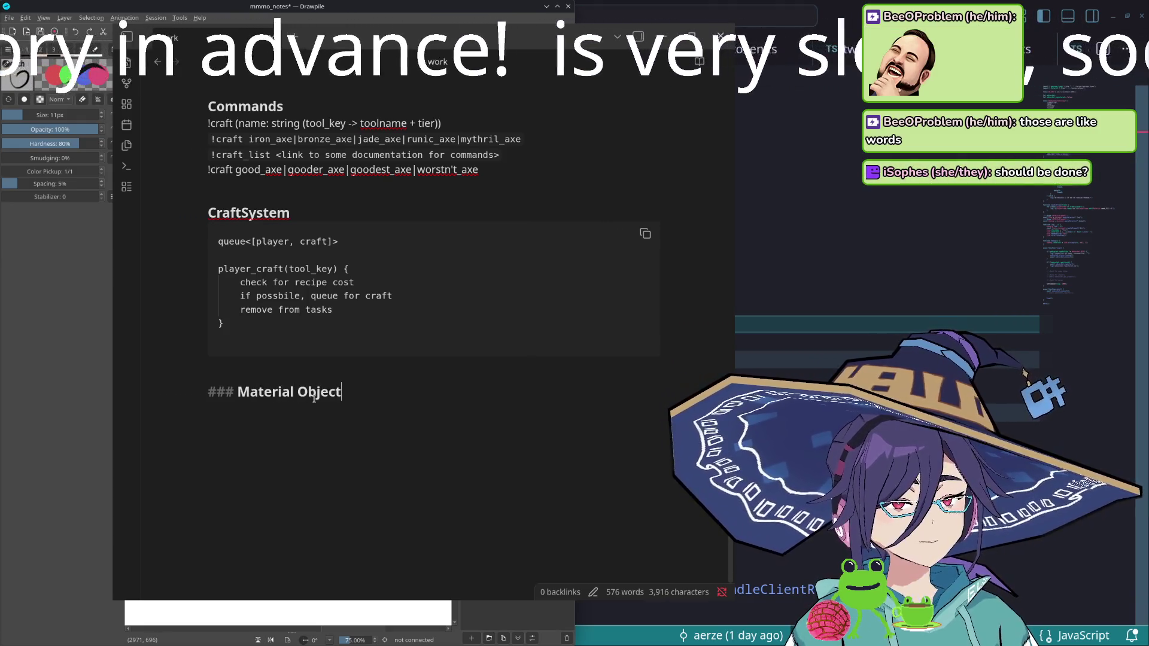
key(Return)
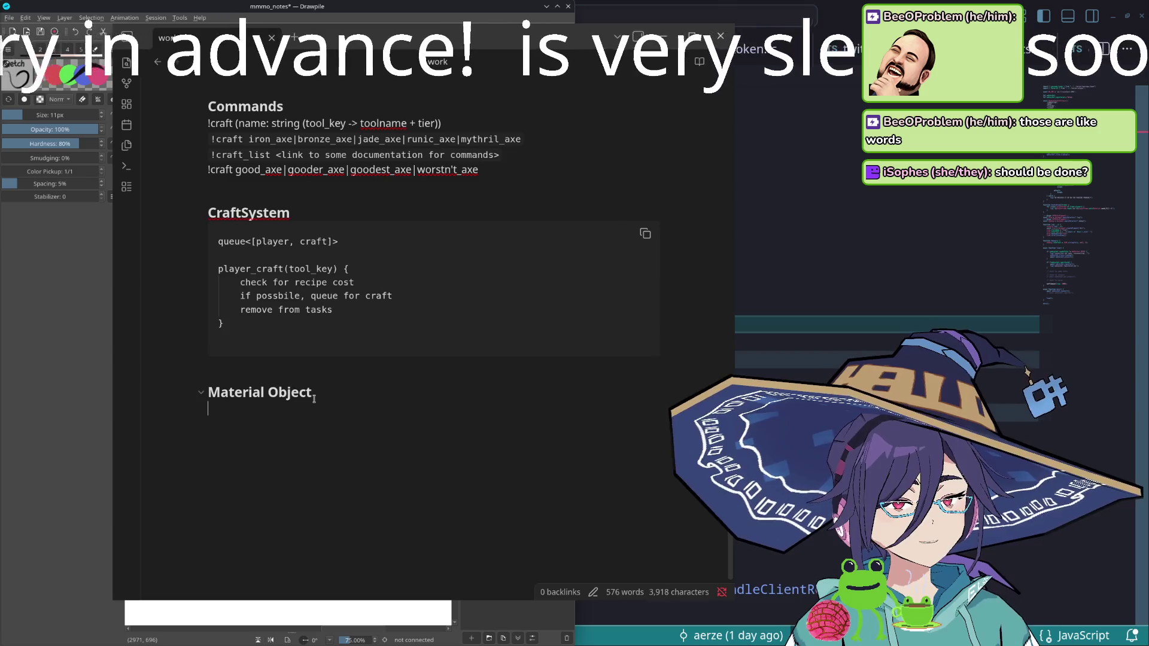
text(```)
- Start a code block under it holding an object with an indented _id: string field
key(Return)
key(Return)
text(```{)
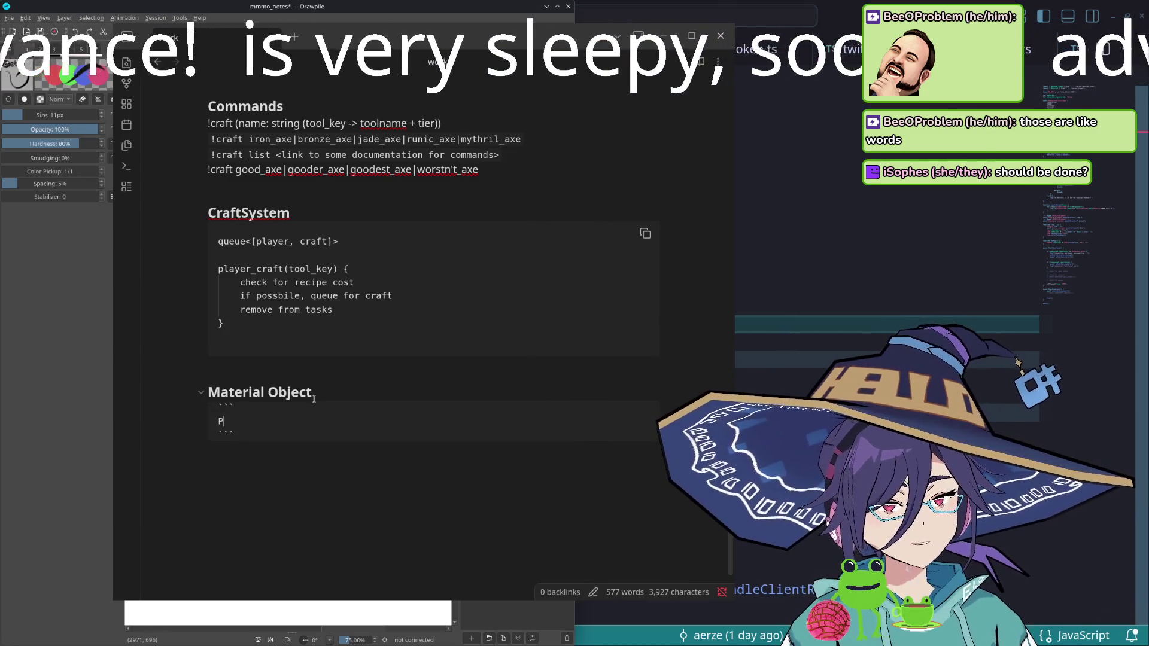
key(Return)
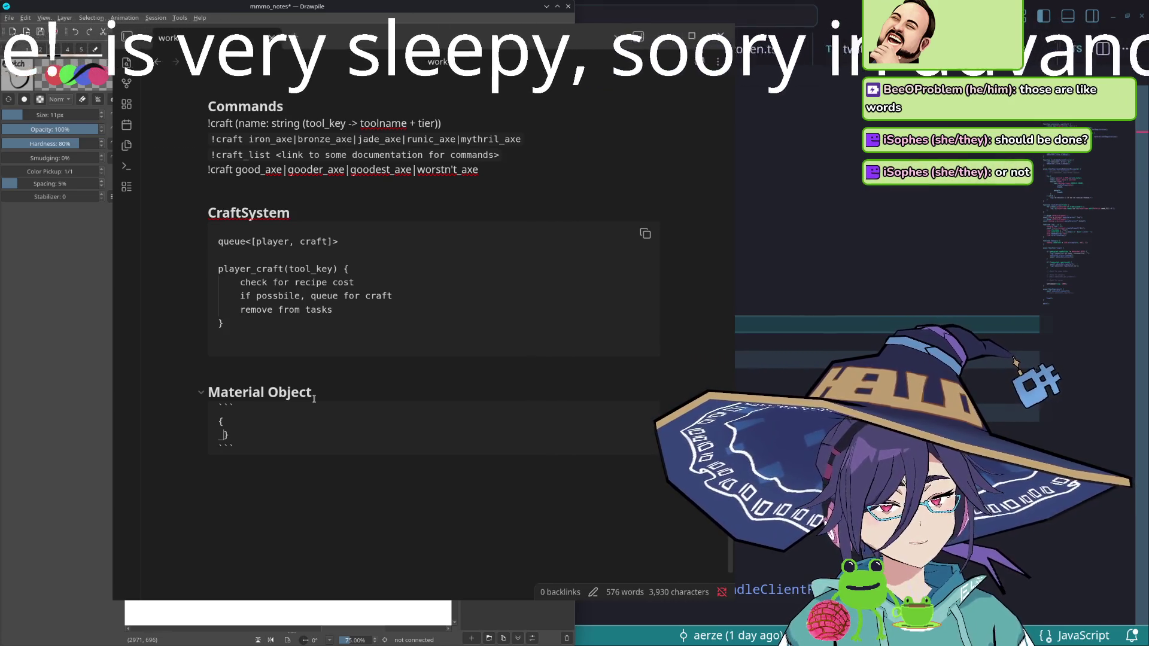
key(Return)
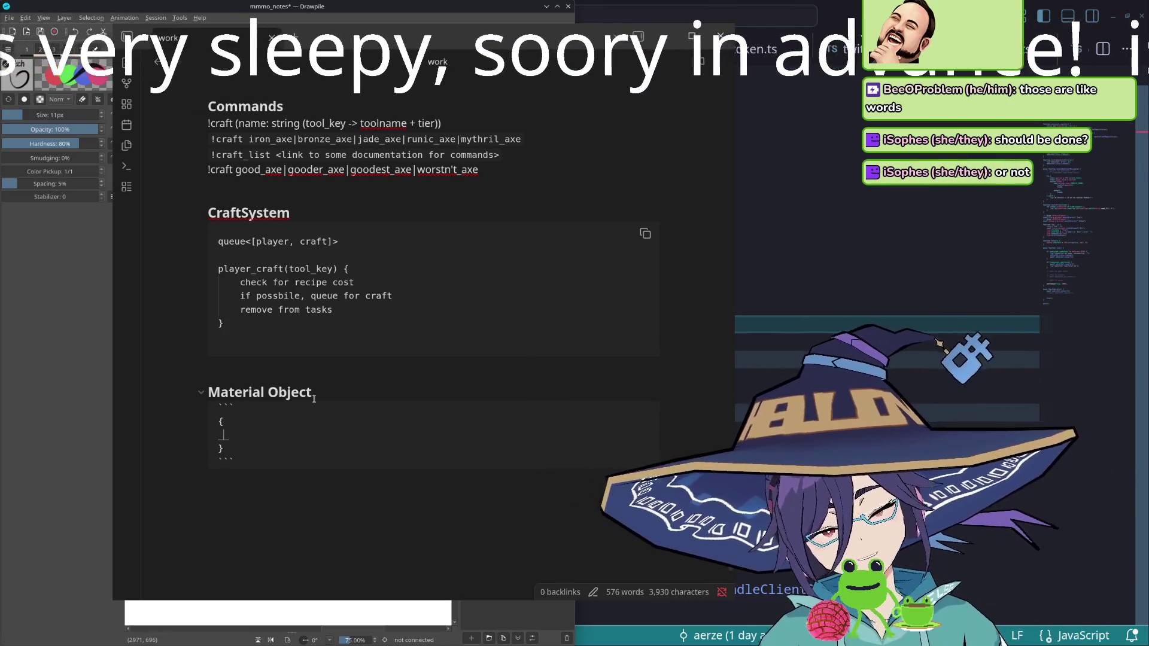
text(_id: string)
key(Tab)
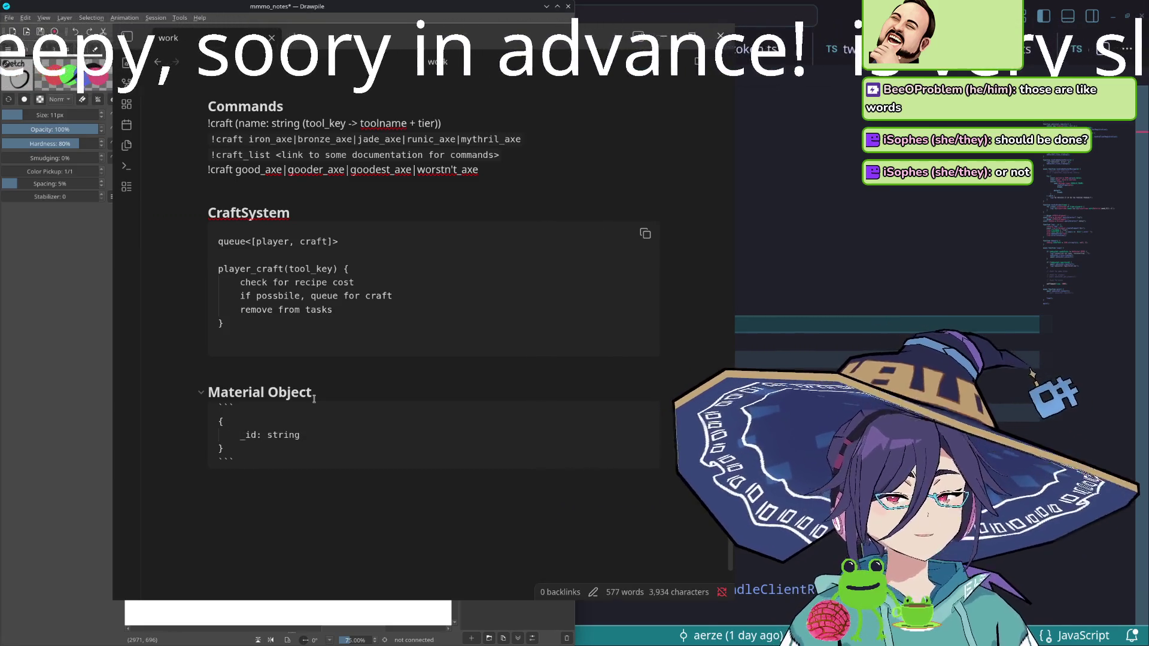
text(,)
key(Return)
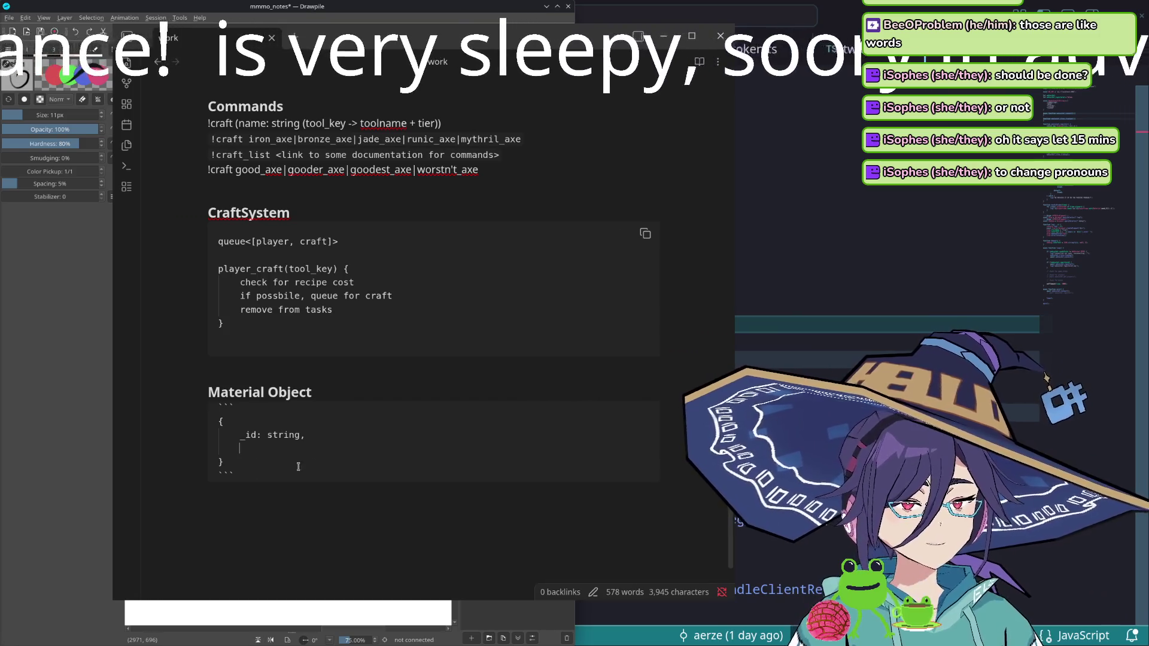
click(1022, 636)
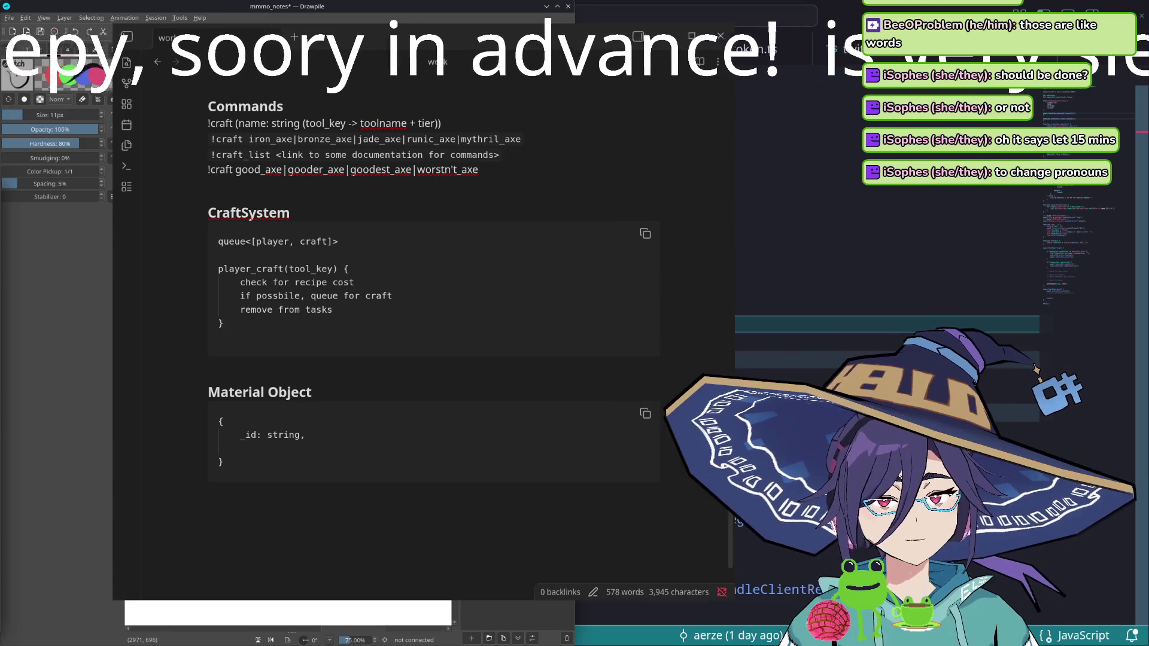
click(345, 450)
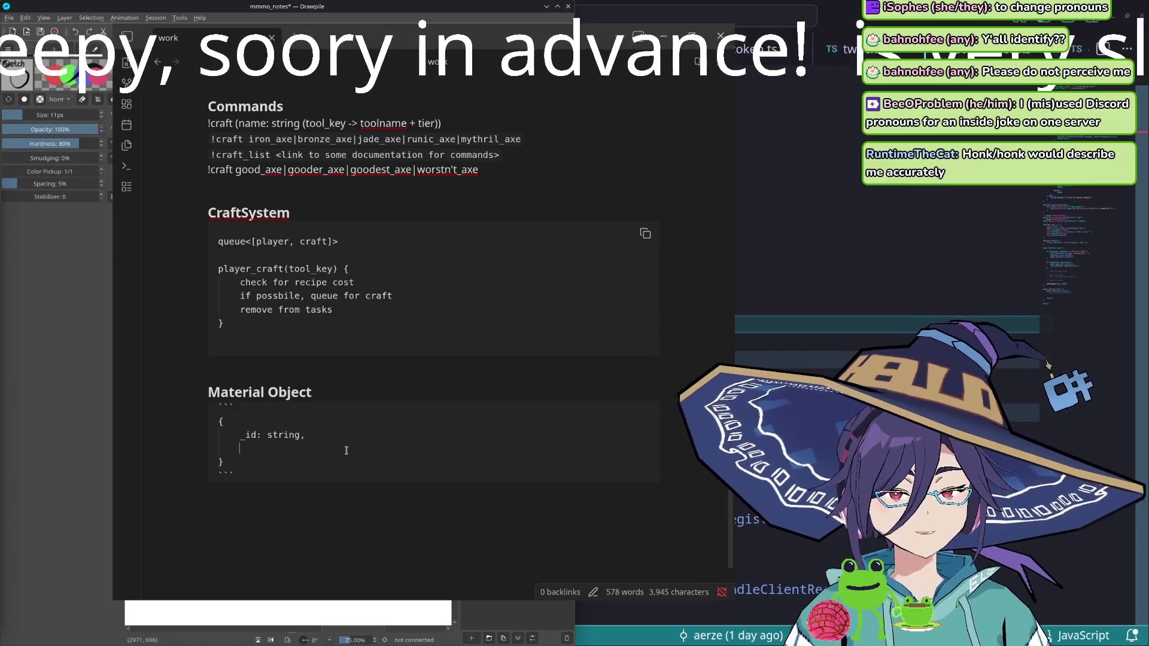
key(XF86AudioMute)
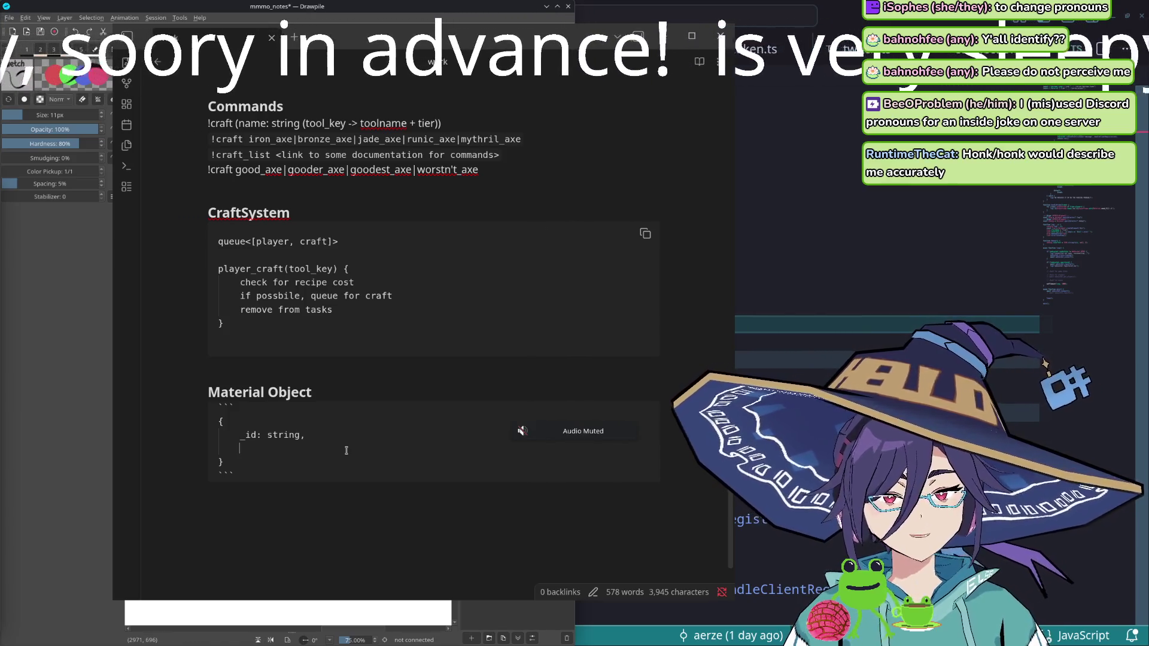